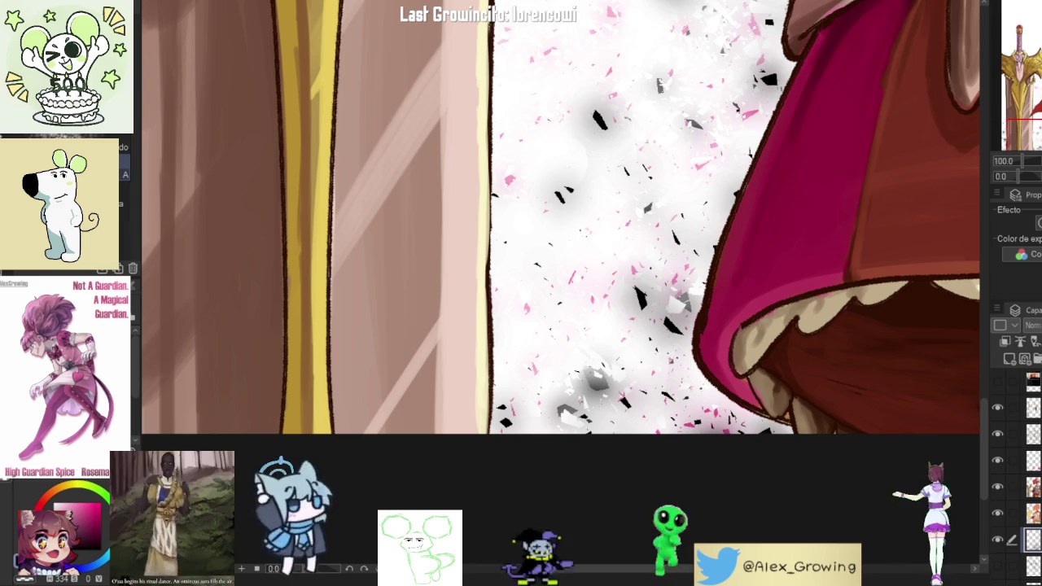
# Step: Ink-letter THANKS in the top-left corner, undoing and redrawing bad strokes
pyautogui.scroll(-5, 561, 217)
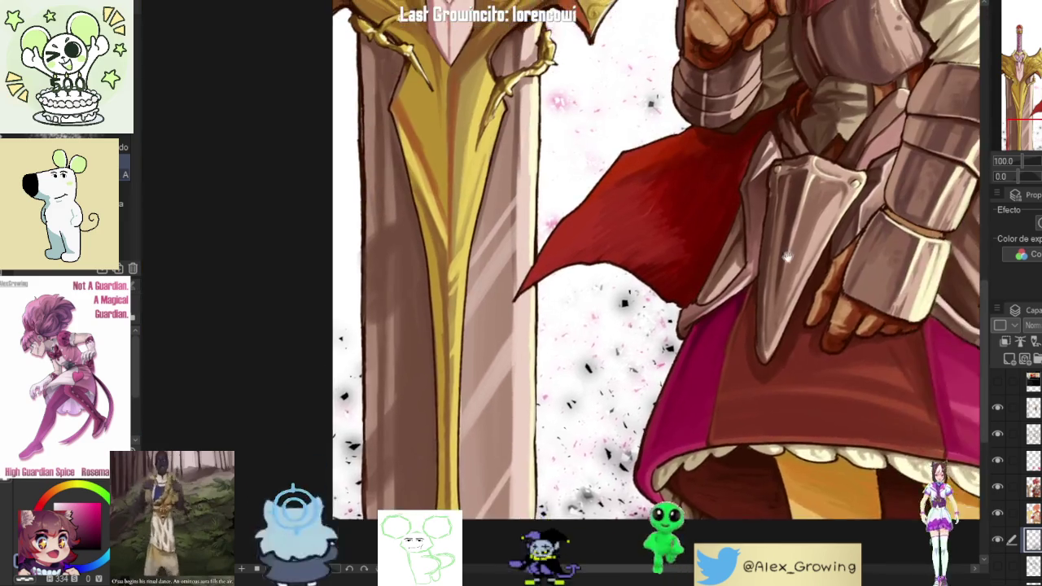
pyautogui.scroll(-3, 474, 476)
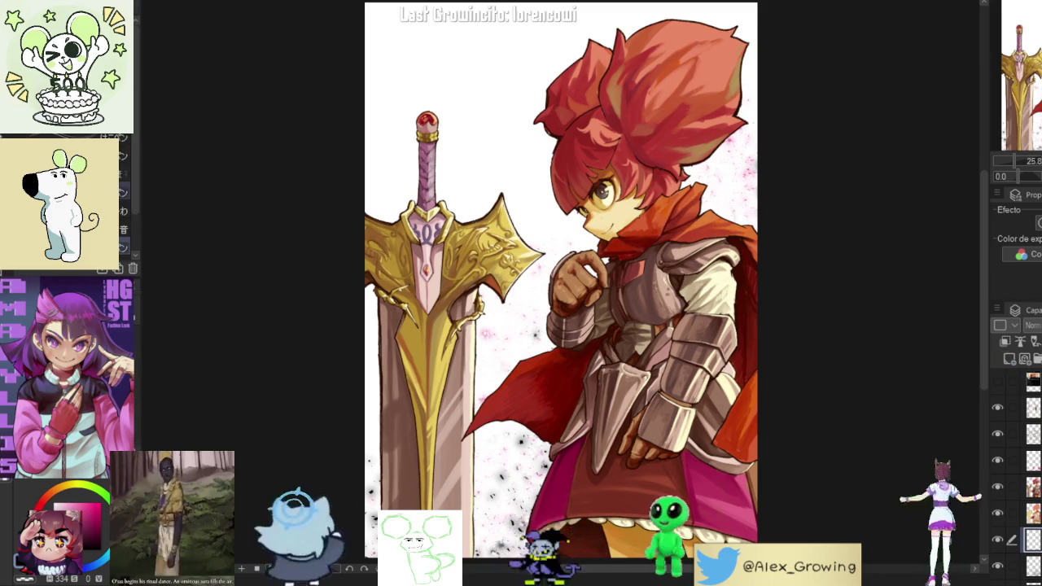
pyautogui.click(405, 62)
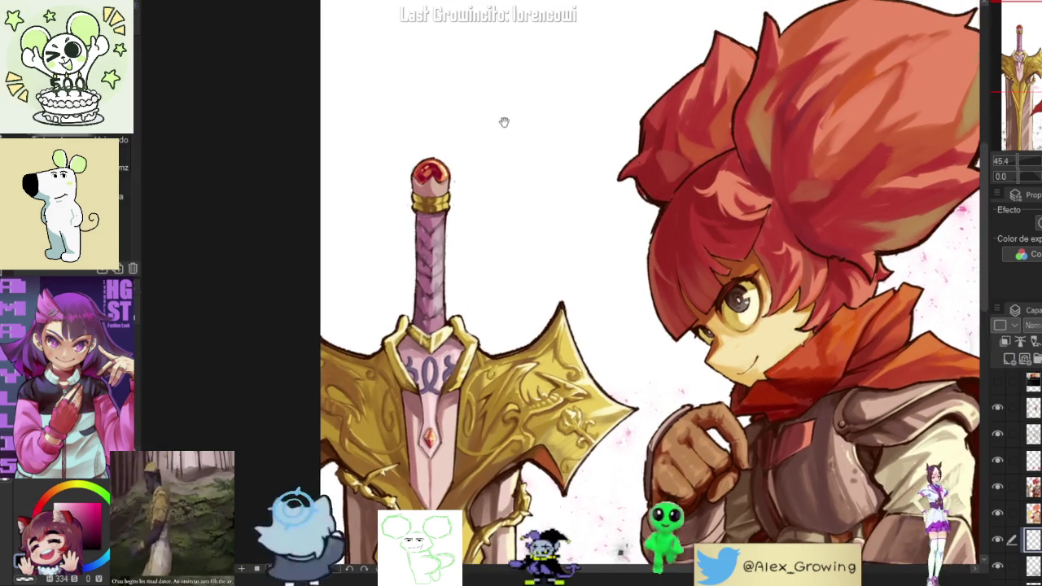
pyautogui.moveTo(418, 70)
pyautogui.mouseDown()
pyautogui.moveTo(371, 158)
pyautogui.moveTo(448, 136)
pyautogui.moveTo(431, 187)
pyautogui.mouseUp()
pyautogui.hotkey('ctrl', 'z')
pyautogui.hotkey('ctrl', 'z')
pyautogui.moveTo(365, 86)
pyautogui.mouseDown()
pyautogui.moveTo(310, 97)
pyautogui.moveTo(375, 171)
pyautogui.moveTo(346, 205)
pyautogui.mouseUp()
pyautogui.hotkey('ctrl', 'z')
pyautogui.moveTo(302, 156); pyautogui.dragTo(305, 71)
pyautogui.hotkey('ctrl', 'z')
pyautogui.moveTo(300, 159); pyautogui.dragTo(307, 80)
pyautogui.moveTo(346, 151); pyautogui.dragTo(356, 63)
pyautogui.hotkey('ctrl', 'z')
pyautogui.hotkey('ctrl', 'z')
pyautogui.moveTo(303, 157); pyautogui.dragTo(307, 80)
pyautogui.moveTo(344, 148); pyautogui.dragTo(337, 81)
pyautogui.hotkey('ctrl', 'z')
pyautogui.hotkey('ctrl', 'z')
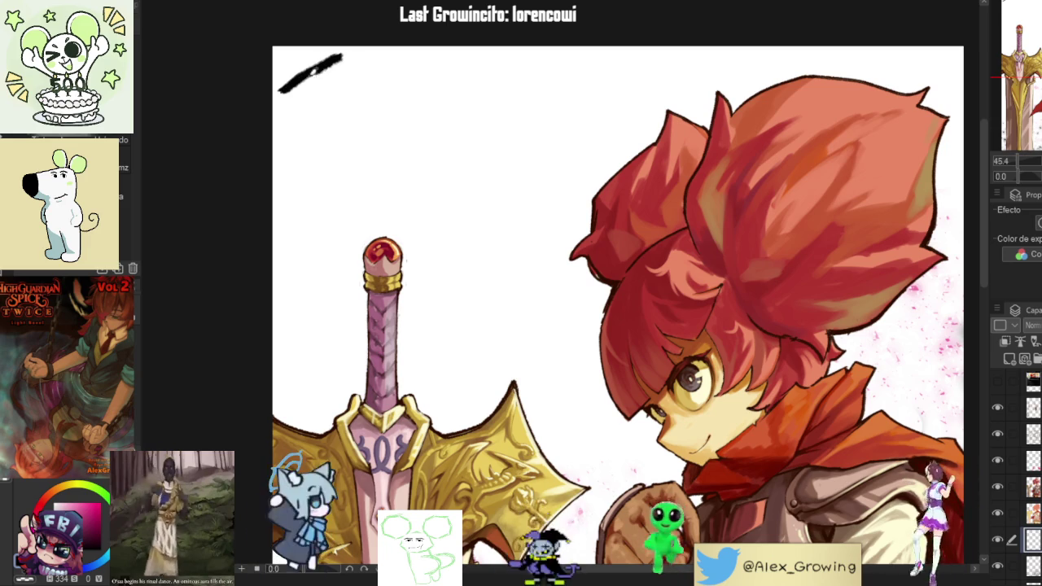
pyautogui.moveTo(302, 153); pyautogui.dragTo(306, 66)
pyautogui.moveTo(346, 134)
pyautogui.mouseDown()
pyautogui.moveTo(342, 69)
pyautogui.moveTo(299, 167)
pyautogui.mouseUp()
pyautogui.hotkey('ctrl', 'z')
pyautogui.hotkey('ctrl', 'z')
pyautogui.hotkey('ctrl', 'z')
pyautogui.moveTo(281, 88); pyautogui.dragTo(350, 54)
pyautogui.moveTo(350, 145)
pyautogui.mouseDown()
pyautogui.moveTo(352, 102)
pyautogui.moveTo(385, 55)
pyautogui.moveTo(382, 143)
pyautogui.moveTo(343, 114)
pyautogui.moveTo(393, 120)
pyautogui.moveTo(432, 71)
pyautogui.moveTo(450, 96)
pyautogui.moveTo(472, 99)
pyautogui.mouseUp()
pyautogui.hotkey('ctrl', 'z')
pyautogui.hotkey('ctrl', 'z')
pyautogui.hotkey('ctrl', 'z')
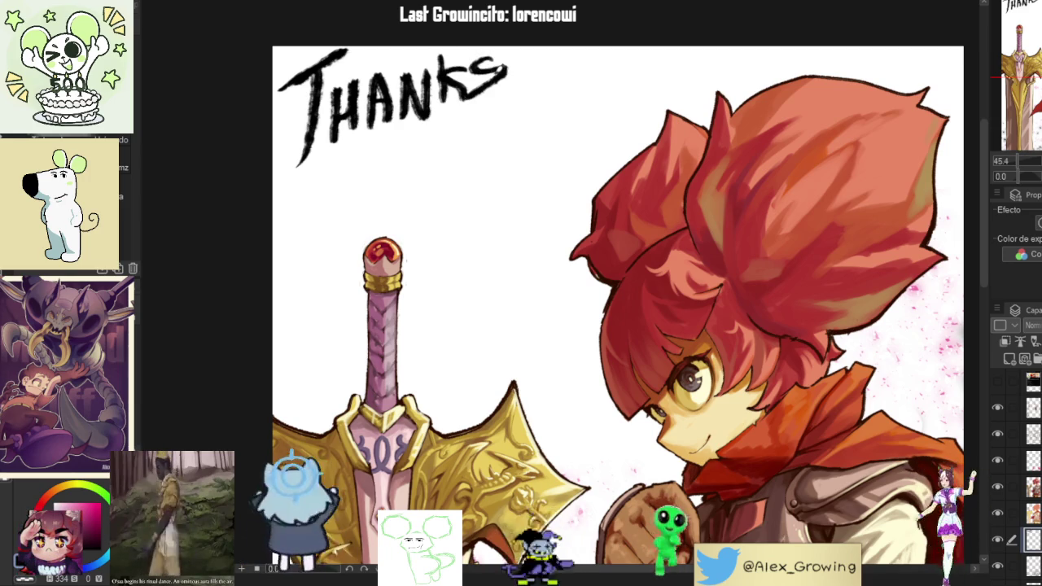
# Step: Letter 'FOR THE 1,000' on the line below THANKS
pyautogui.moveTo(290, 178)
pyautogui.mouseDown()
pyautogui.moveTo(290, 233)
pyautogui.moveTo(319, 169)
pyautogui.mouseUp()
pyautogui.moveTo(288, 203)
pyautogui.mouseDown()
pyautogui.moveTo(332, 194)
pyautogui.moveTo(352, 209)
pyautogui.mouseUp()
pyautogui.moveTo(353, 189)
pyautogui.mouseDown()
pyautogui.moveTo(364, 167)
pyautogui.moveTo(358, 193)
pyautogui.moveTo(376, 208)
pyautogui.mouseUp()
pyautogui.moveTo(399, 141); pyautogui.dragTo(404, 186)
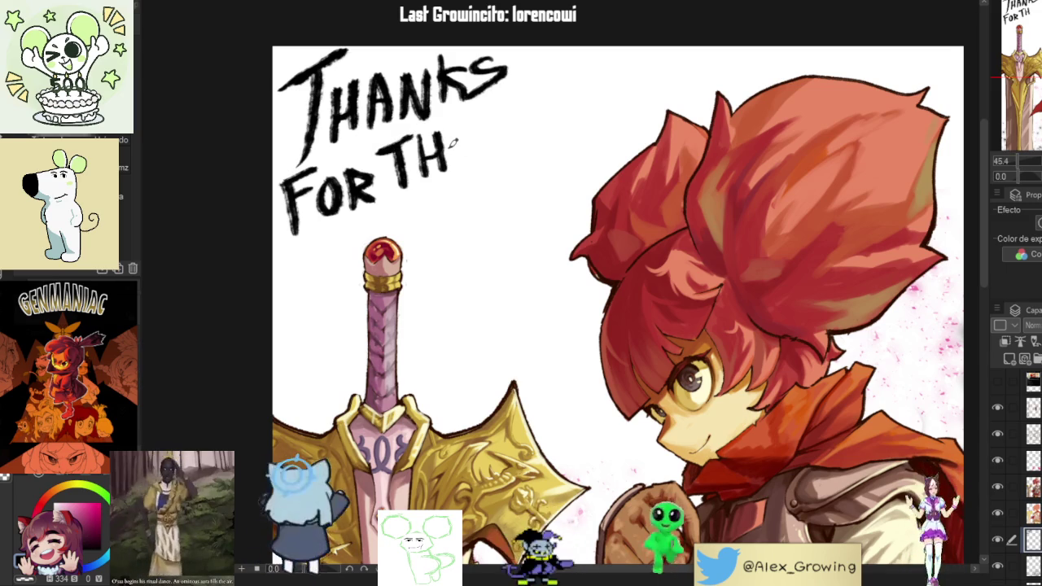
pyautogui.moveTo(468, 122); pyautogui.dragTo(459, 158)
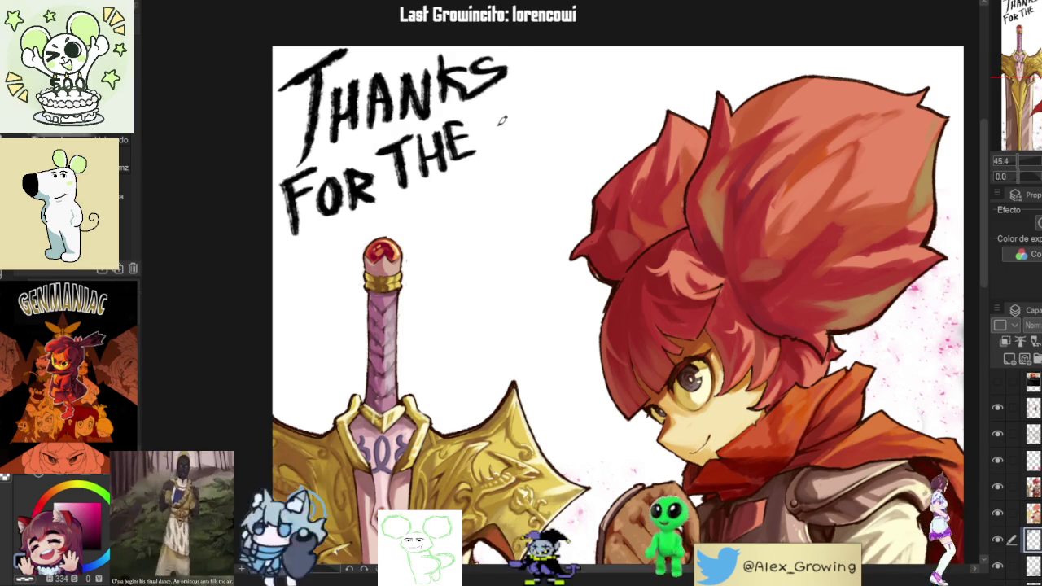
pyautogui.moveTo(503, 107)
pyautogui.mouseDown()
pyautogui.moveTo(527, 140)
pyautogui.moveTo(515, 168)
pyautogui.moveTo(534, 175)
pyautogui.mouseUp()
pyautogui.hotkey('ctrl', 'z')
pyautogui.moveTo(560, 88)
pyautogui.mouseDown()
pyautogui.moveTo(549, 154)
pyautogui.moveTo(560, 87)
pyautogui.moveTo(628, 66)
pyautogui.mouseUp()
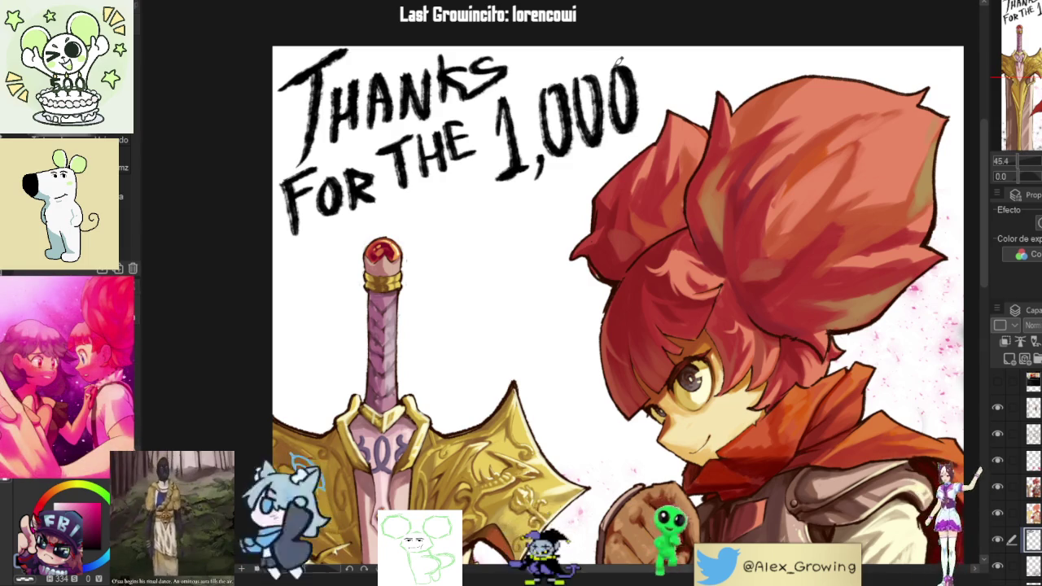
pyautogui.hotkey('ctrl', 'z')
# Step: Letter FOLLOWER below 'FOR THE 1,000', redoing the misdrawn O, W and E
pyautogui.moveTo(407, 214)
pyautogui.mouseDown()
pyautogui.moveTo(406, 246)
pyautogui.moveTo(423, 210)
pyautogui.mouseUp()
pyautogui.moveTo(407, 231)
pyautogui.mouseDown()
pyautogui.moveTo(437, 228)
pyautogui.moveTo(448, 244)
pyautogui.mouseUp()
pyautogui.scroll(2, 431, 236)
pyautogui.moveTo(468, 189); pyautogui.dragTo(462, 238)
pyautogui.hotkey('ctrl', 'z')
pyautogui.hotkey('ctrl', 'z')
pyautogui.moveTo(454, 200)
pyautogui.mouseDown()
pyautogui.moveTo(450, 249)
pyautogui.moveTo(469, 244)
pyautogui.mouseUp()
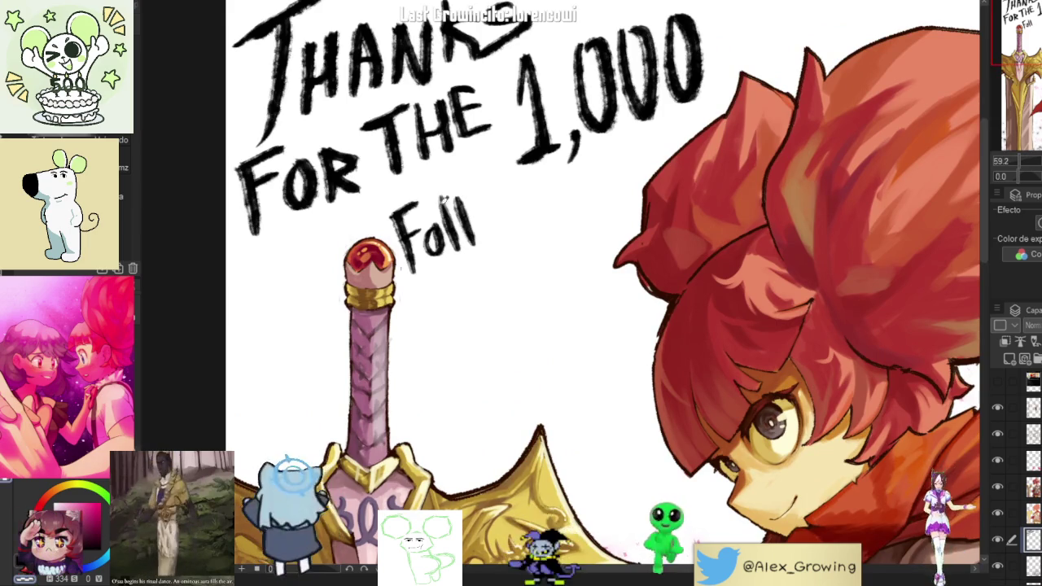
pyautogui.moveTo(491, 209); pyautogui.dragTo(539, 197)
pyautogui.hotkey('ctrl', 'z')
pyautogui.hotkey('ctrl', 'z')
pyautogui.hotkey('ctrl', 'z')
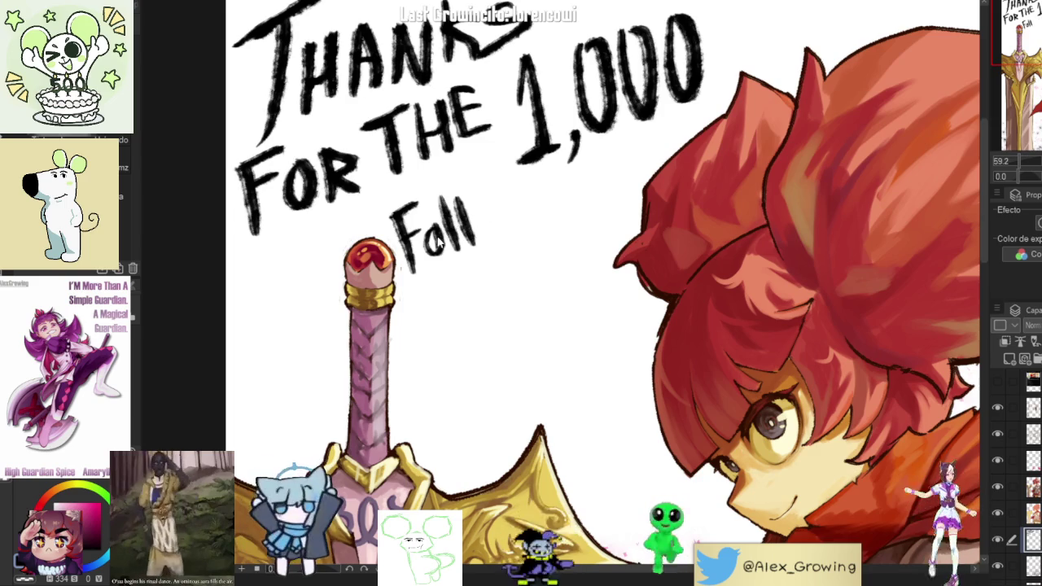
pyautogui.hotkey('ctrl', 'z')
pyautogui.hotkey('ctrl', 'z')
pyautogui.hotkey('ctrl', 'z')
pyautogui.moveTo(446, 220)
pyautogui.mouseDown()
pyautogui.moveTo(453, 203)
pyautogui.moveTo(508, 230)
pyautogui.moveTo(520, 185)
pyautogui.moveTo(574, 205)
pyautogui.moveTo(588, 163)
pyautogui.moveTo(621, 180)
pyautogui.mouseUp()
pyautogui.hotkey('ctrl', 'z')
pyautogui.moveTo(616, 143); pyautogui.dragTo(612, 184)
pyautogui.moveTo(618, 139)
pyautogui.mouseDown()
pyautogui.moveTo(624, 161)
pyautogui.moveTo(648, 175)
pyautogui.moveTo(529, 163)
pyautogui.mouseUp()
# Step: Zoom out to check the caption layout, then zoom back in
pyautogui.scroll(-5, 658, 148)
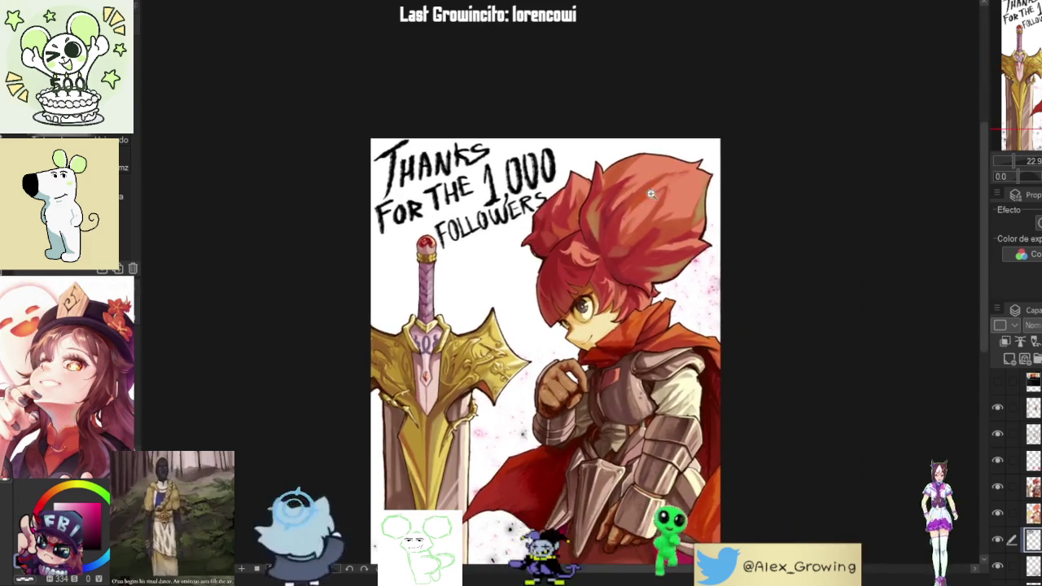
pyautogui.scroll(-1, 530, 162)
pyautogui.scroll(1, 530, 162)
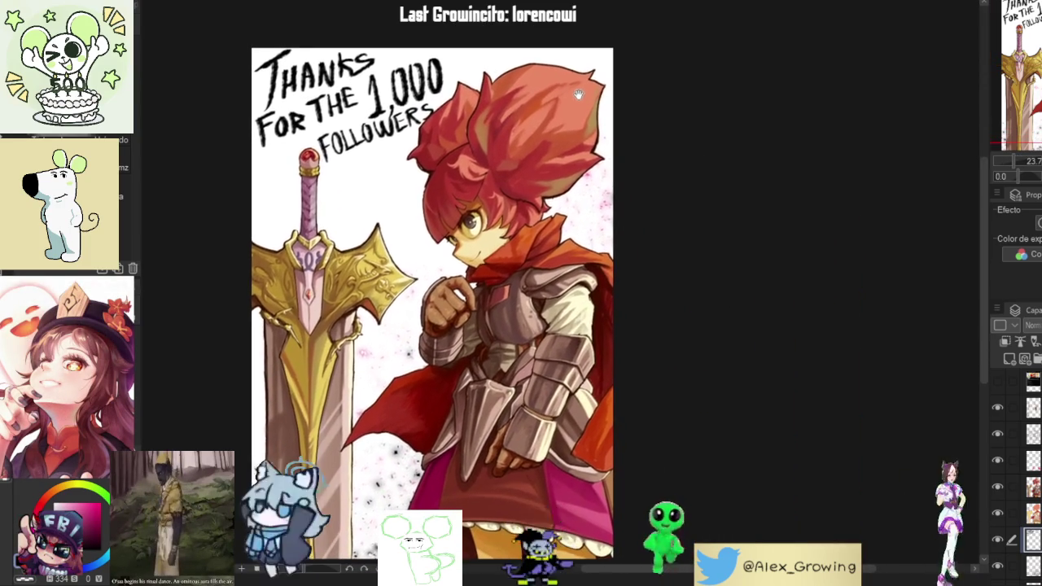
pyautogui.scroll(1, 529, 138)
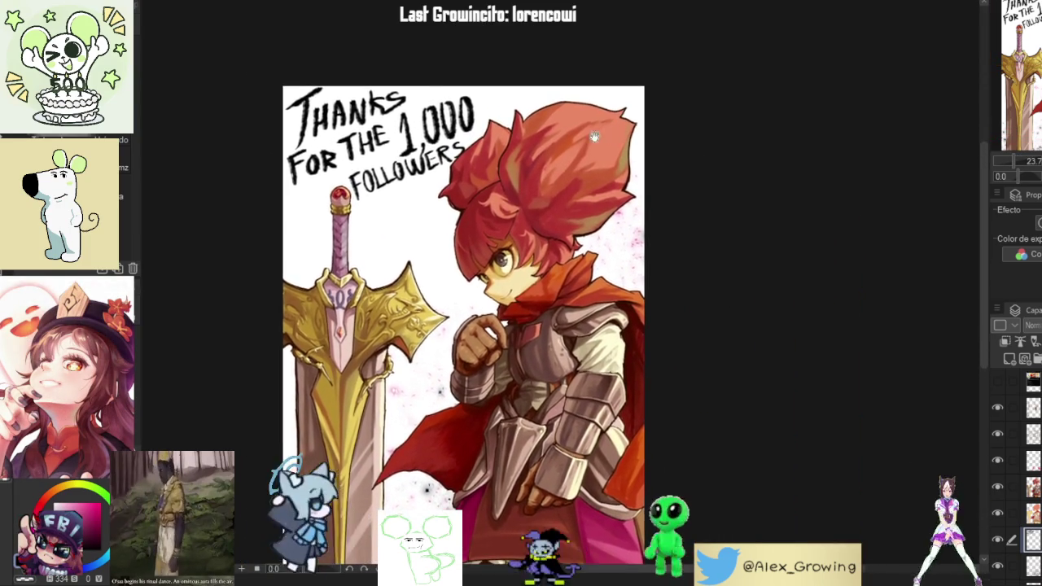
pyautogui.scroll(3, 504, 162)
pyautogui.scroll(2, 490, 180)
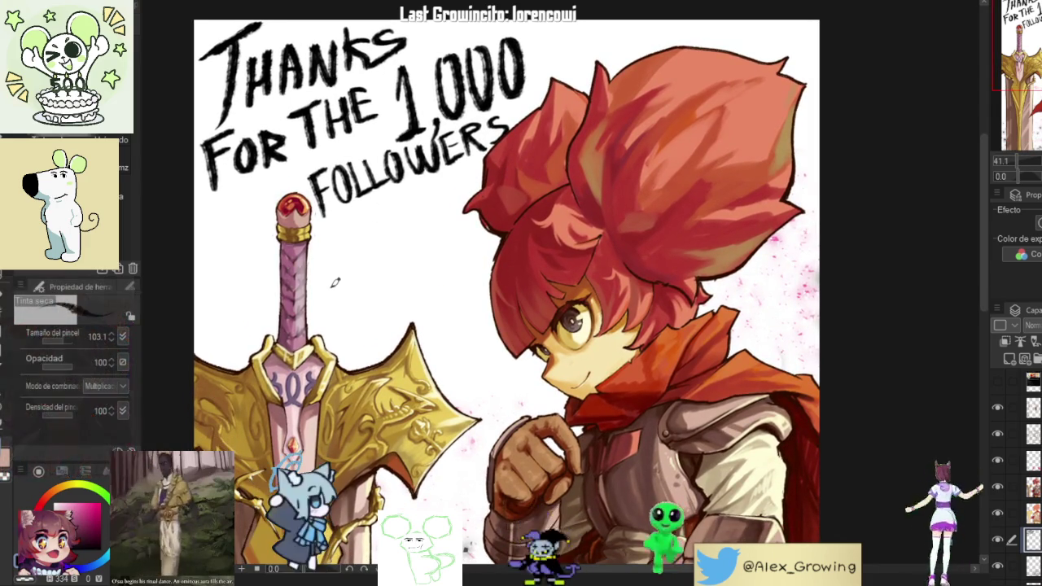
pyautogui.scroll(2, 348, 294)
pyautogui.scroll(1, 344, 296)
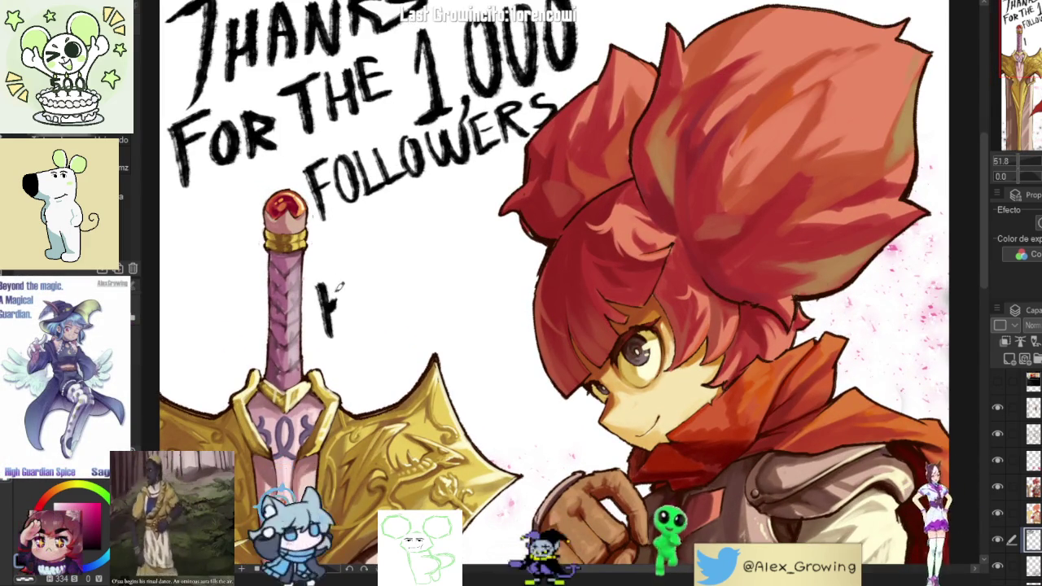
# Step: Hand-letter HGS below FOLLOWERS left of the sword hilt, then undo it
pyautogui.moveTo(328, 276)
pyautogui.mouseDown()
pyautogui.moveTo(324, 343)
pyautogui.moveTo(351, 309)
pyautogui.mouseUp()
pyautogui.moveTo(358, 267); pyautogui.dragTo(358, 335)
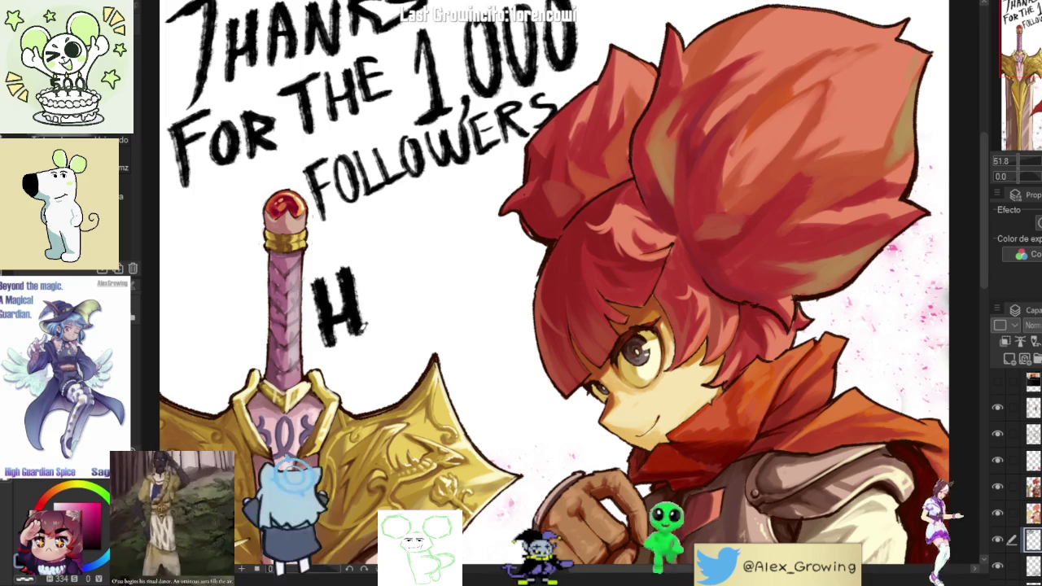
pyautogui.moveTo(397, 267)
pyautogui.mouseDown()
pyautogui.moveTo(364, 310)
pyautogui.moveTo(425, 283)
pyautogui.mouseUp()
pyautogui.moveTo(441, 241)
pyautogui.mouseDown()
pyautogui.moveTo(415, 257)
pyautogui.moveTo(419, 299)
pyautogui.mouseUp()
pyautogui.scroll(-5, 399, 204)
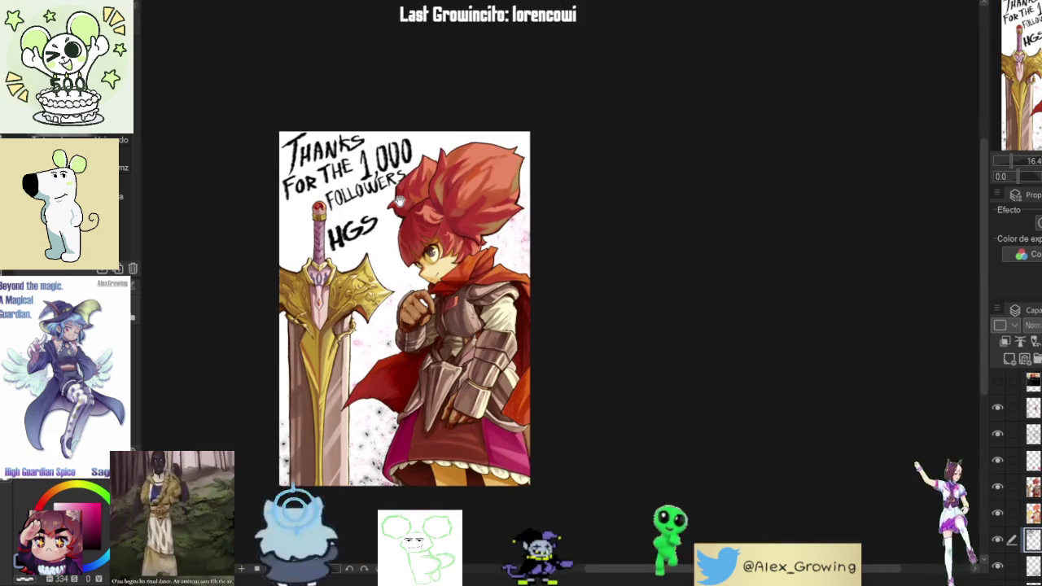
pyautogui.hotkey('ctrl', 'z')
pyautogui.hotkey('ctrl', 'z')
pyautogui.hotkey('ctrl', 'z')
# Step: Letter HIGH at the canvas's left edge beside the sword hilt
pyautogui.scroll(5, 290, 221)
pyautogui.moveTo(272, 254)
pyautogui.mouseDown()
pyautogui.moveTo(287, 217)
pyautogui.moveTo(266, 273)
pyautogui.mouseUp()
pyautogui.scroll(3, 275, 241)
pyautogui.moveTo(289, 204); pyautogui.dragTo(293, 268)
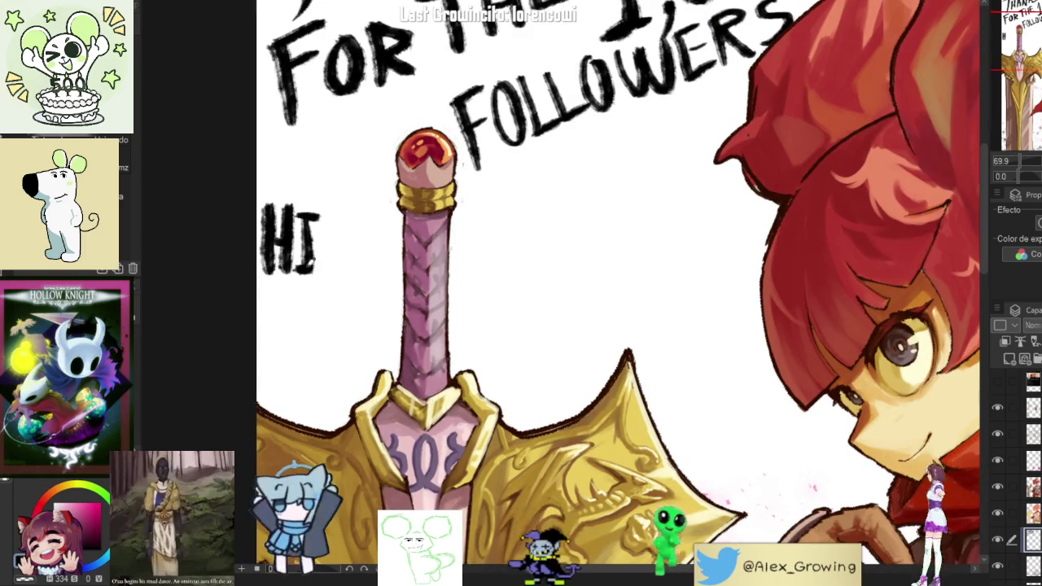
pyautogui.moveTo(335, 219)
pyautogui.mouseDown()
pyautogui.moveTo(337, 251)
pyautogui.moveTo(367, 233)
pyautogui.moveTo(348, 241)
pyautogui.mouseUp()
pyautogui.hotkey('ctrl', 'z')
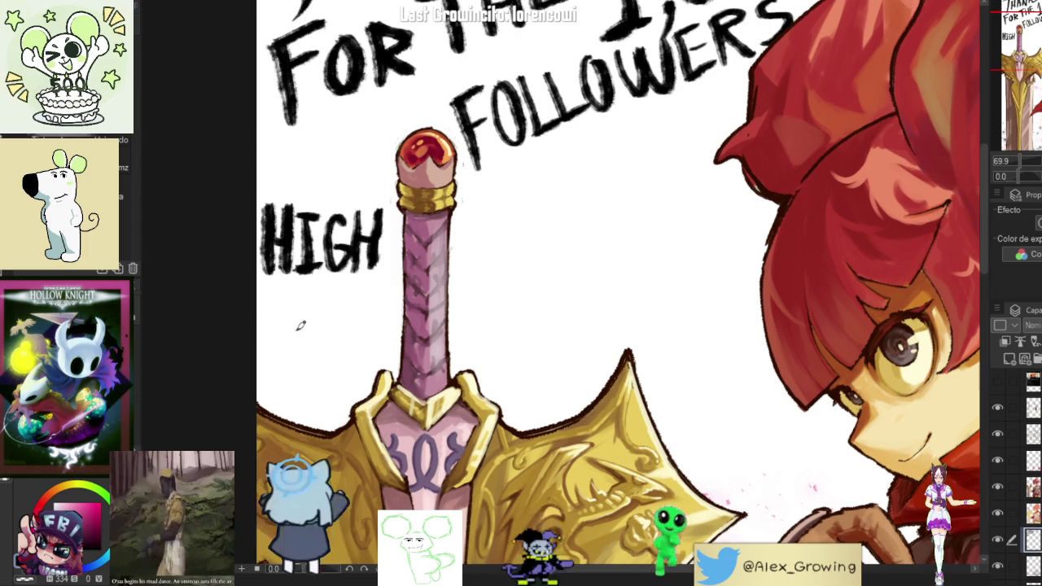
# Step: Letter GUARDIAN on the second line below HIGH
pyautogui.moveTo(285, 287)
pyautogui.mouseDown()
pyautogui.moveTo(286, 324)
pyautogui.moveTo(309, 323)
pyautogui.moveTo(324, 285)
pyautogui.mouseUp()
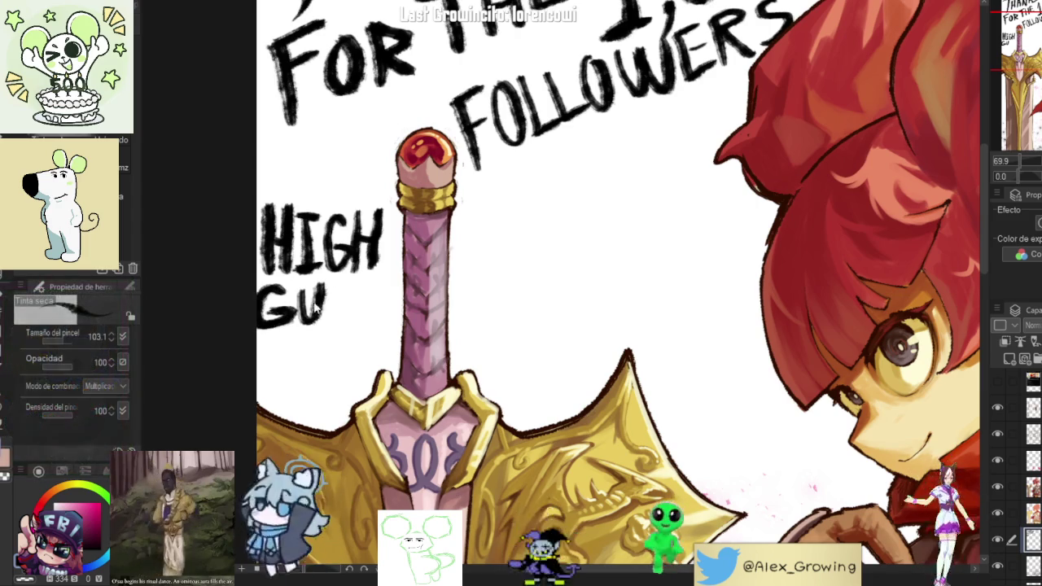
pyautogui.moveTo(328, 323); pyautogui.dragTo(351, 324)
pyautogui.moveTo(332, 309); pyautogui.dragTo(358, 324)
pyautogui.moveTo(359, 290); pyautogui.dragTo(381, 324)
pyautogui.moveTo(385, 266); pyautogui.dragTo(384, 323)
pyautogui.moveTo(386, 267); pyautogui.dragTo(385, 321)
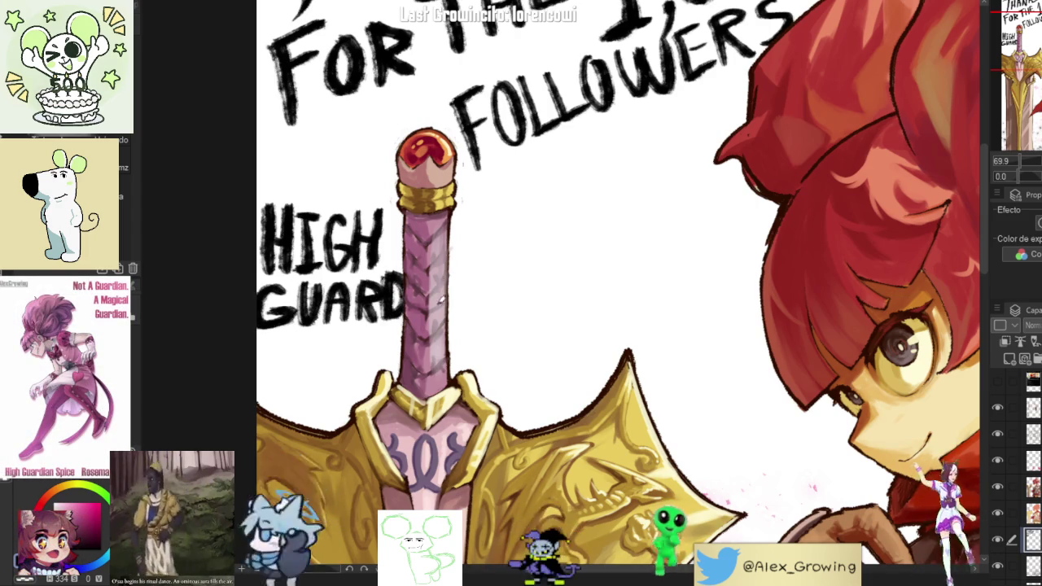
pyautogui.moveTo(452, 262); pyautogui.dragTo(461, 311)
pyautogui.moveTo(475, 268); pyautogui.dragTo(483, 315)
pyautogui.moveTo(471, 298); pyautogui.dragTo(481, 298)
pyautogui.moveTo(488, 317); pyautogui.dragTo(499, 269)
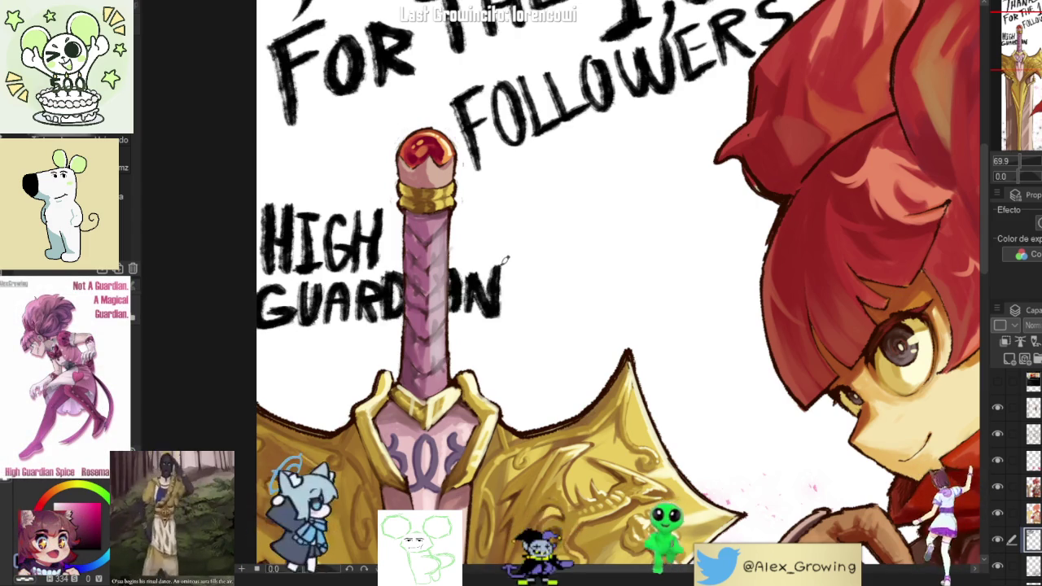
# Step: Letter SPICE on the third line, then zoom out to view the whole page
pyautogui.moveTo(275, 346)
pyautogui.mouseDown()
pyautogui.moveTo(259, 382)
pyautogui.moveTo(259, 358)
pyautogui.moveTo(257, 382)
pyautogui.moveTo(293, 377)
pyautogui.mouseUp()
pyautogui.hotkey('ctrl', 'z')
pyautogui.moveTo(296, 335)
pyautogui.mouseDown()
pyautogui.moveTo(379, 369)
pyautogui.moveTo(402, 335)
pyautogui.mouseUp()
pyautogui.hotkey('ctrl', '0')
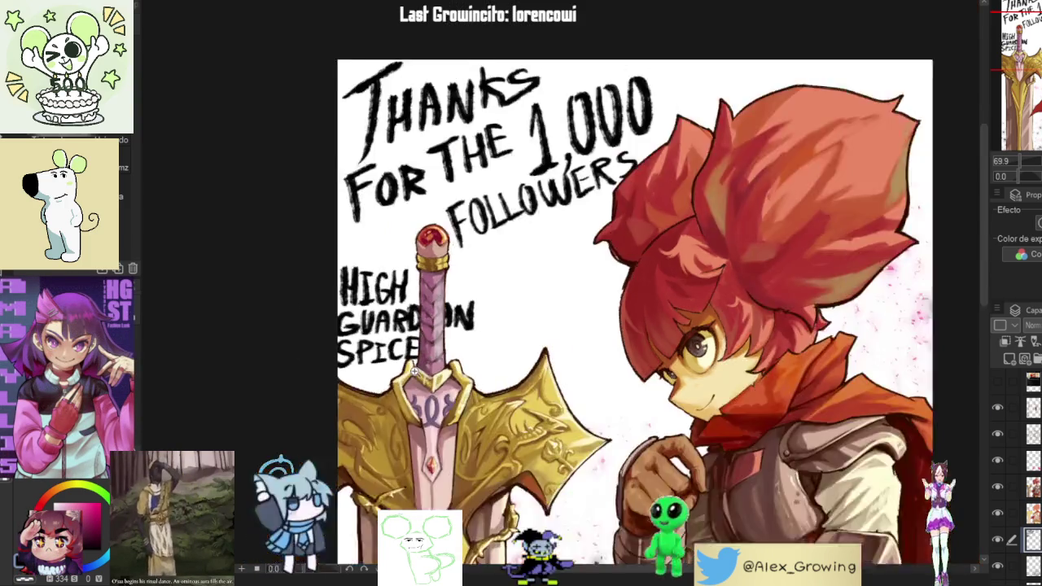
pyautogui.hotkey('ctrl', '-')
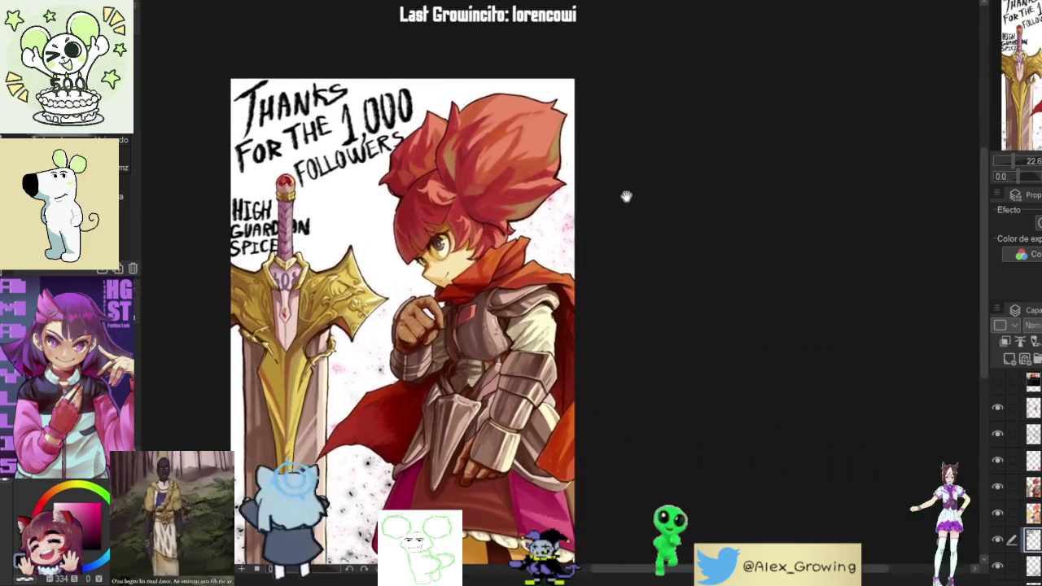
# Step: Fit the canvas to the window and remove the three-line side lettering
pyautogui.moveTo(624, 203); pyautogui.dragTo(669, 204)
pyautogui.scroll(-1, 670, 204)
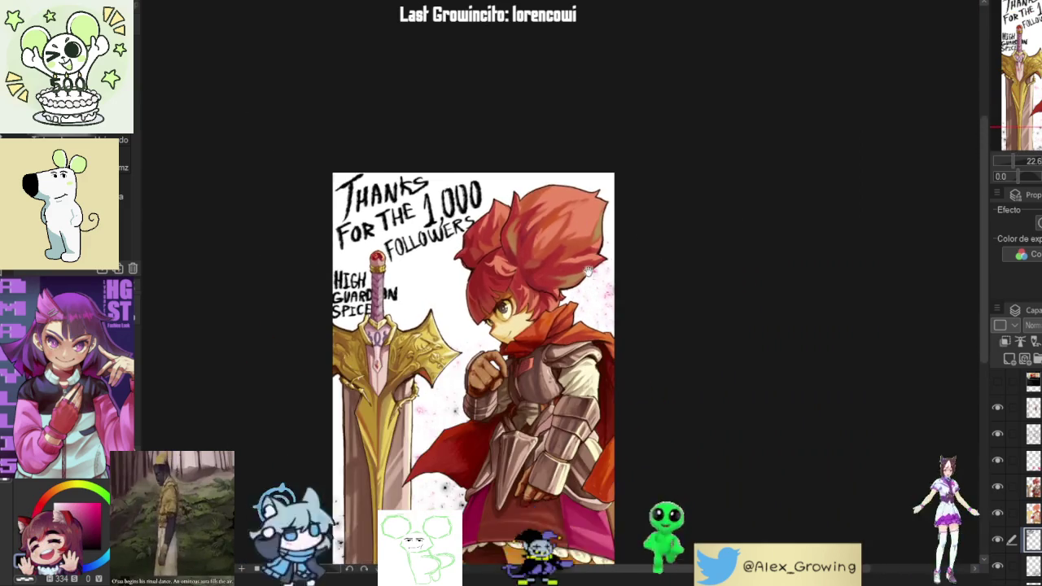
pyautogui.moveTo(594, 279); pyautogui.dragTo(580, 214)
pyautogui.scroll(2, 581, 216)
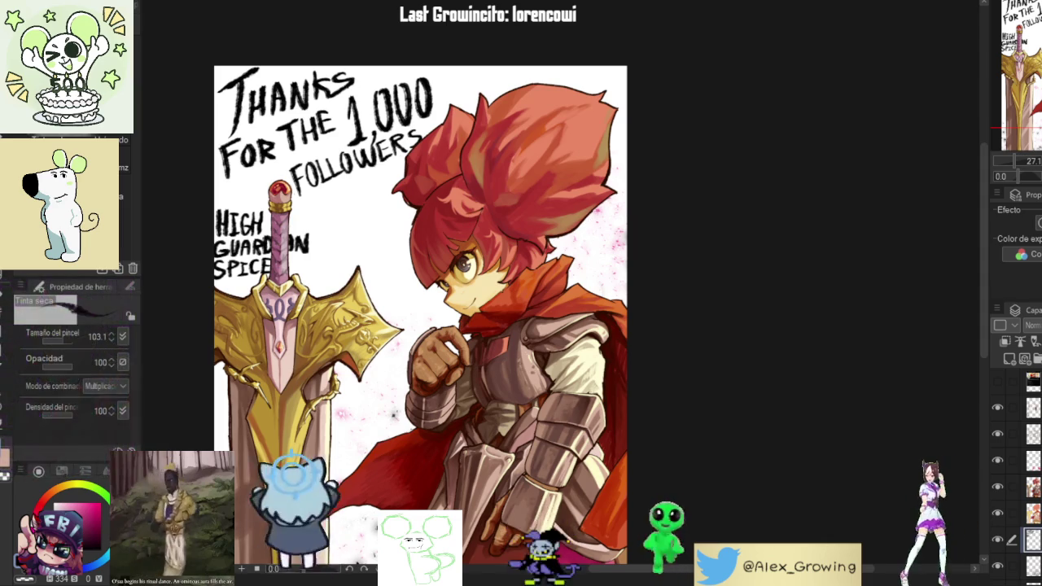
pyautogui.hotkey('ctrl', '0')
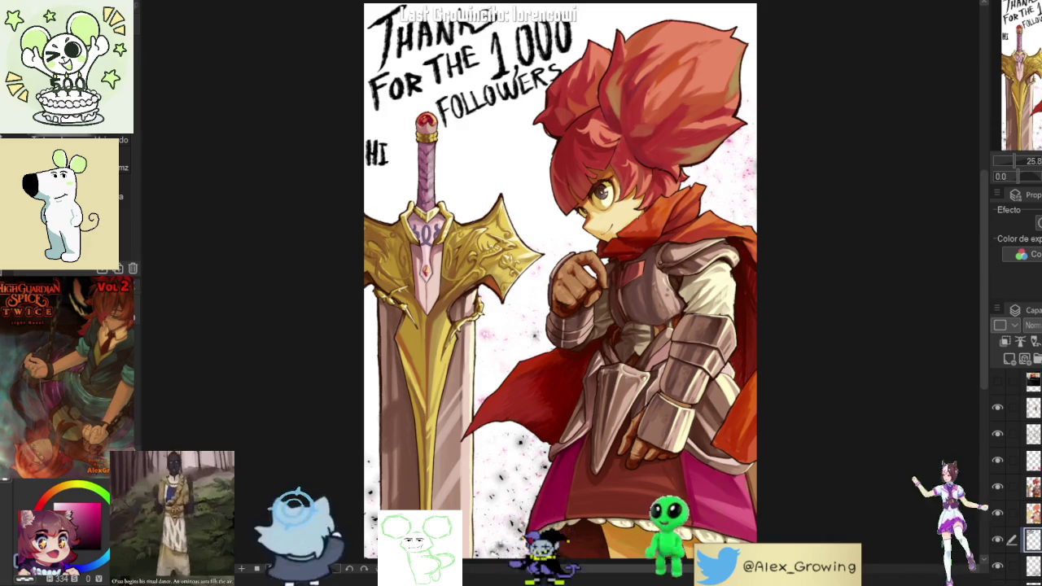
pyautogui.hotkey('ctrl', 'z')
pyautogui.hotkey('ctrl', 'z')
pyautogui.hotkey('ctrl', 'z')
# Step: Pen-letter a vertical H and G left of the sword grip
pyautogui.click(466, 140)
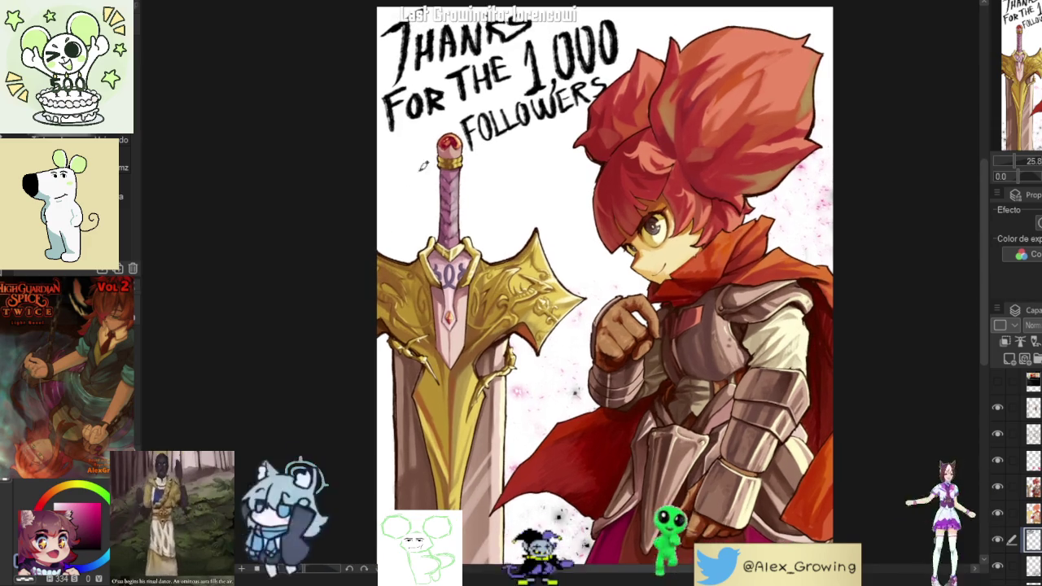
pyautogui.hotkey('ctrl', 'z')
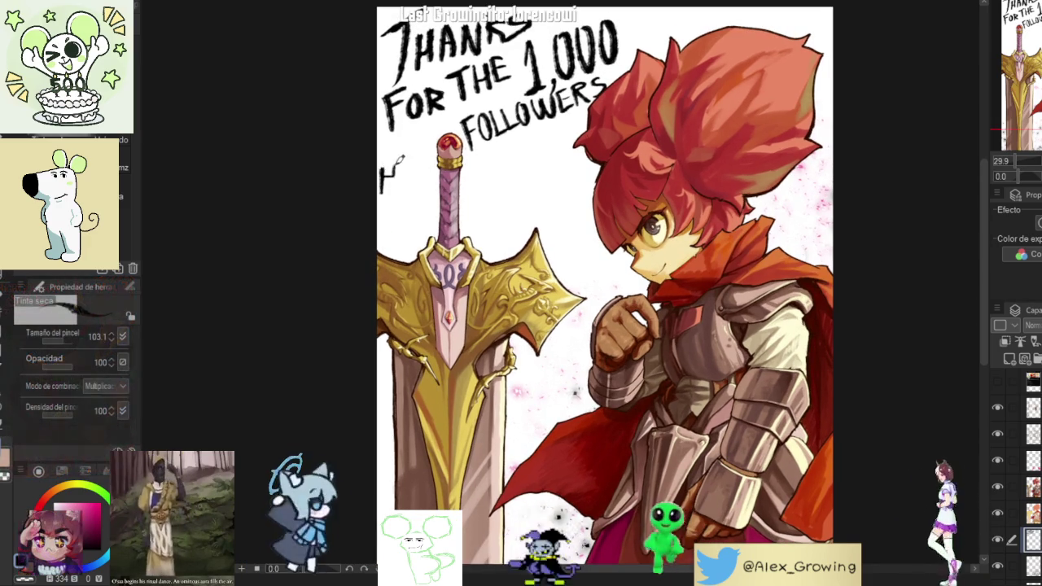
pyautogui.moveTo(386, 169)
pyautogui.mouseDown()
pyautogui.moveTo(385, 199)
pyautogui.moveTo(405, 184)
pyautogui.mouseUp()
pyautogui.moveTo(407, 169); pyautogui.dragTo(397, 219)
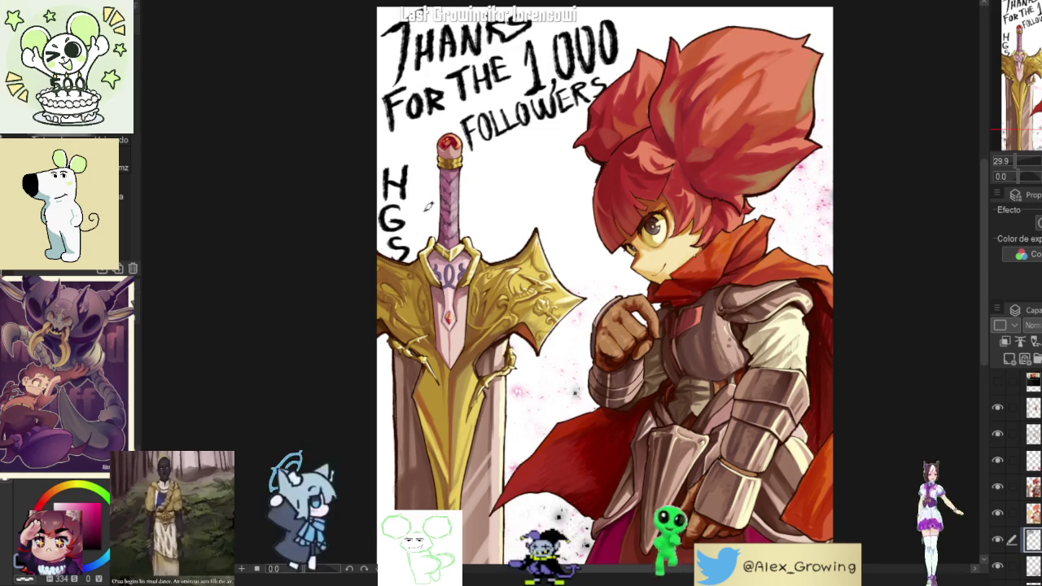
pyautogui.scroll(3, 398, 236)
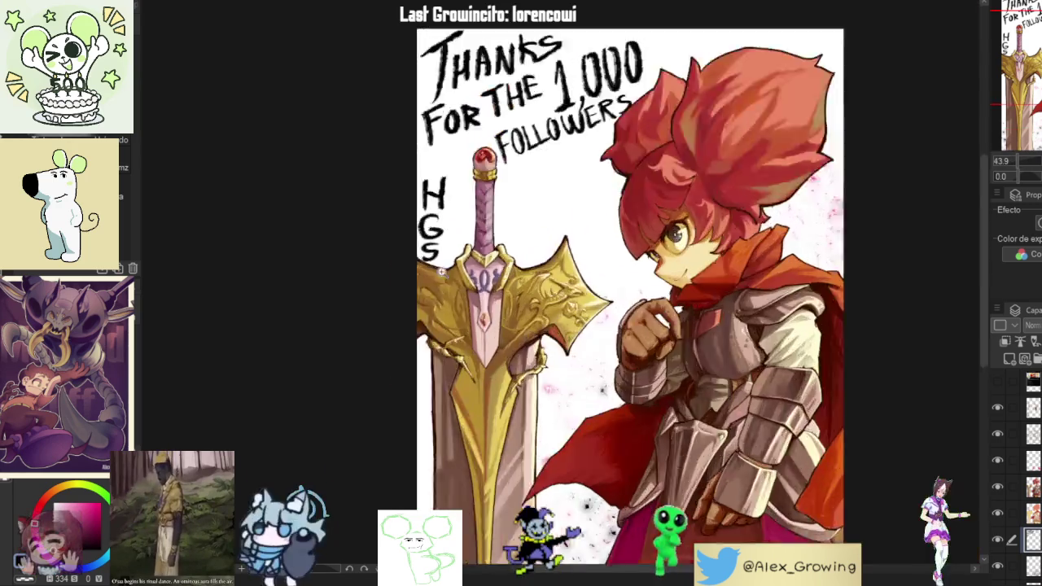
pyautogui.scroll(-2, 439, 271)
pyautogui.moveTo(592, 185); pyautogui.dragTo(592, 201)
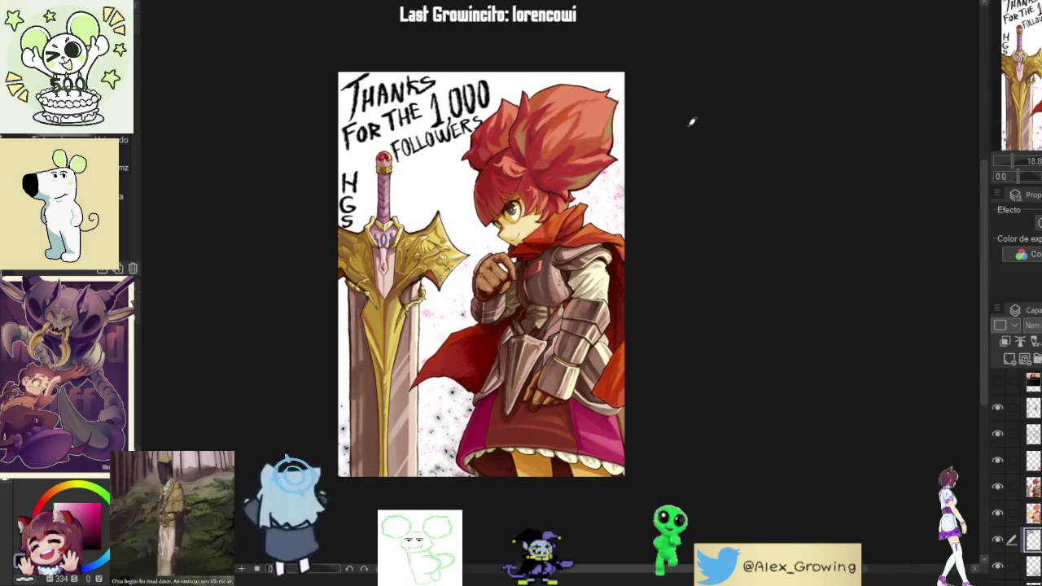
pyautogui.click(1029, 161)
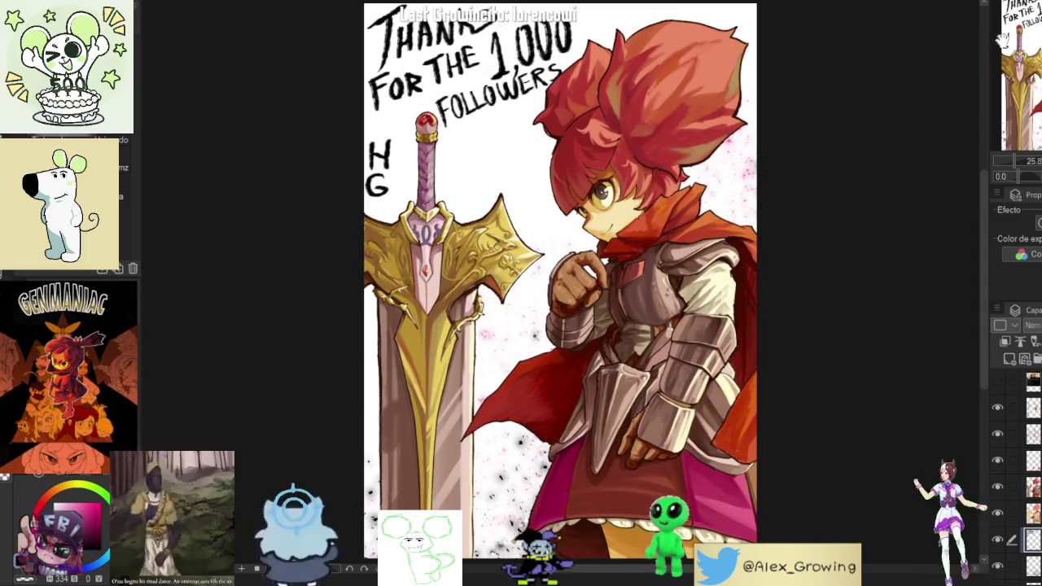
# Step: Lasso FOLLOWERS, rotate it level with Transform, confirm with Aceptar, and fit the canvas
pyautogui.scroll(2, 664, 115)
pyautogui.scroll(2, 664, 114)
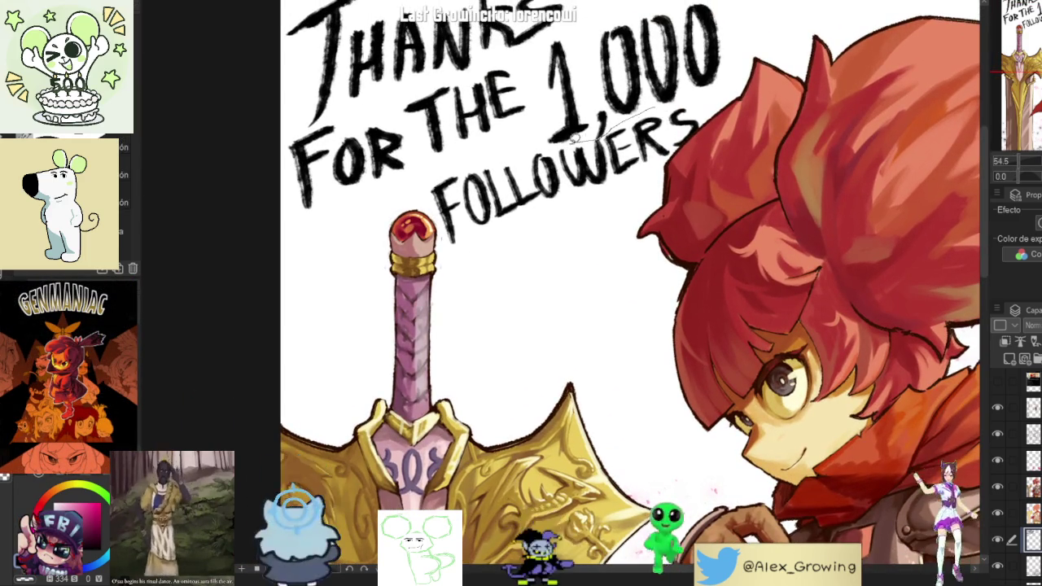
pyautogui.moveTo(429, 178); pyautogui.dragTo(687, 114)
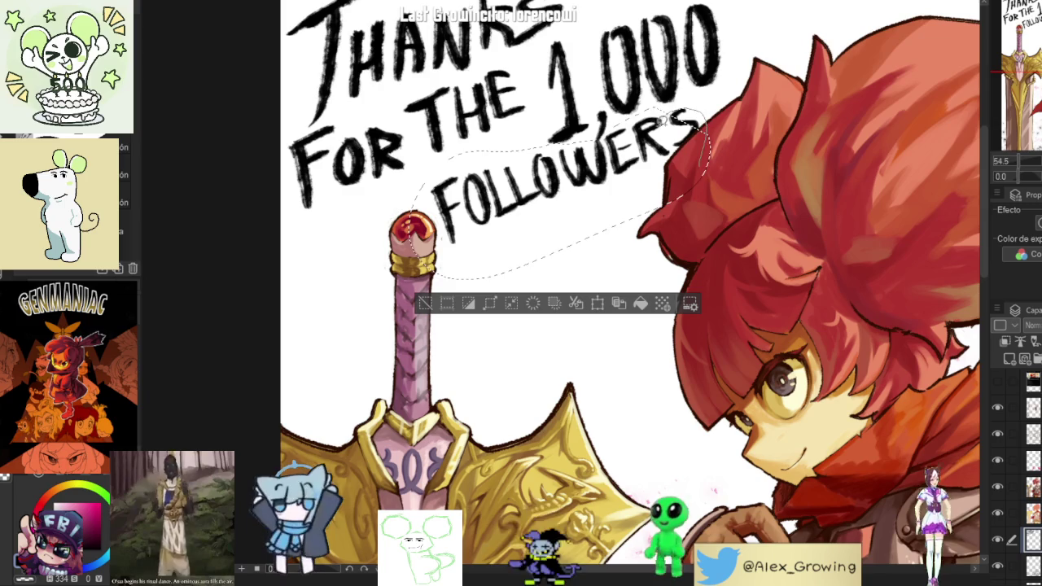
pyautogui.click(598, 302)
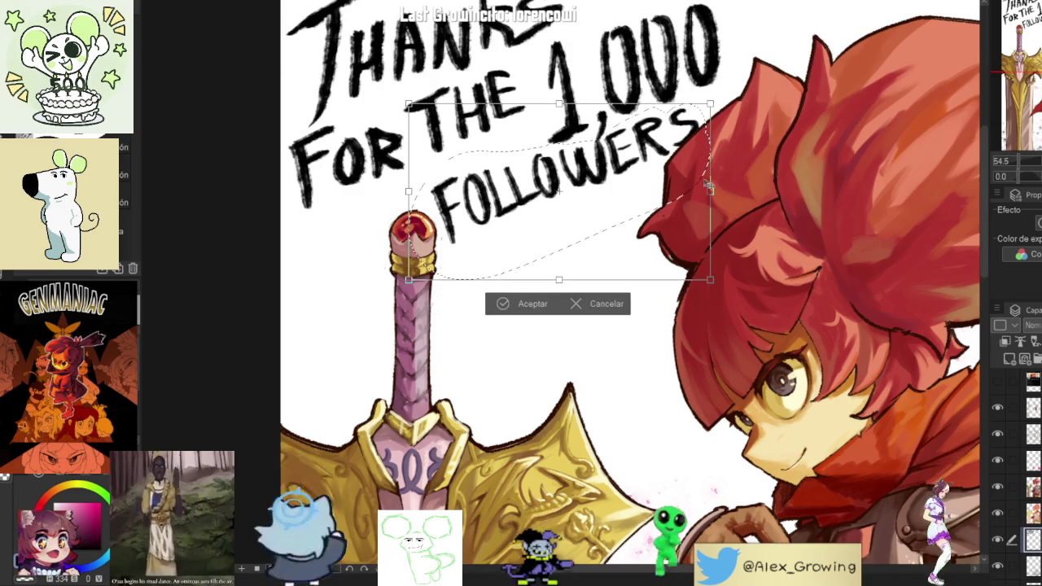
pyautogui.moveTo(695, 192); pyautogui.dragTo(640, 214)
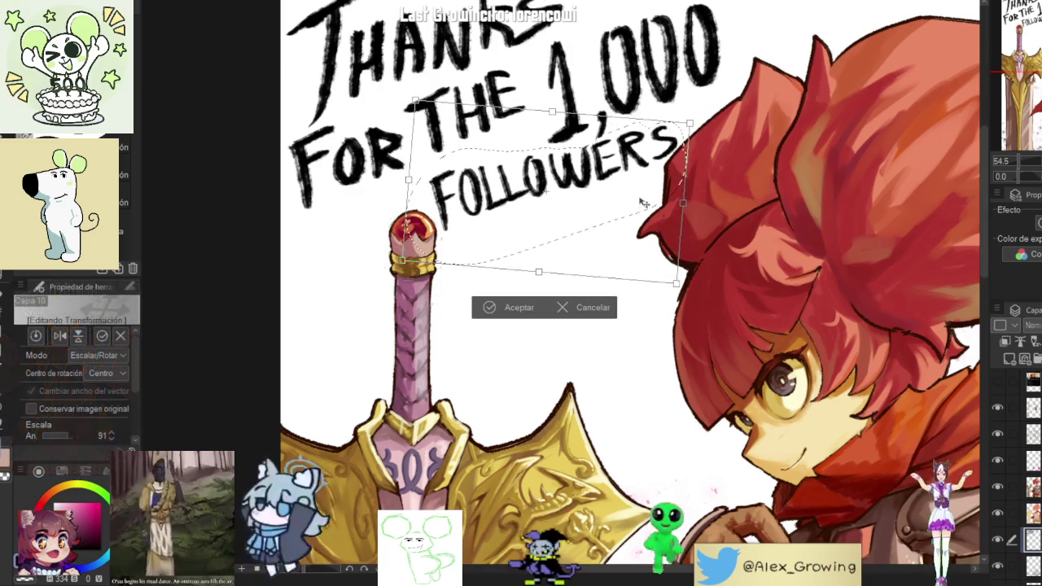
pyautogui.click(509, 318)
pyautogui.hotkey('ctrl', '0')
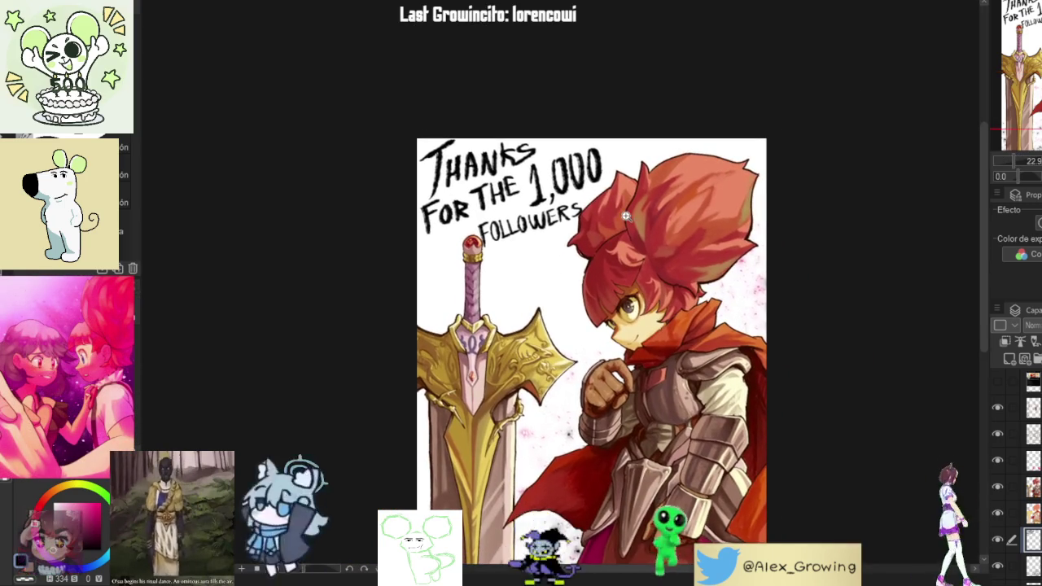
# Step: Draw the first signature stroke below FOLLOWERS
pyautogui.scroll(1, 625, 216)
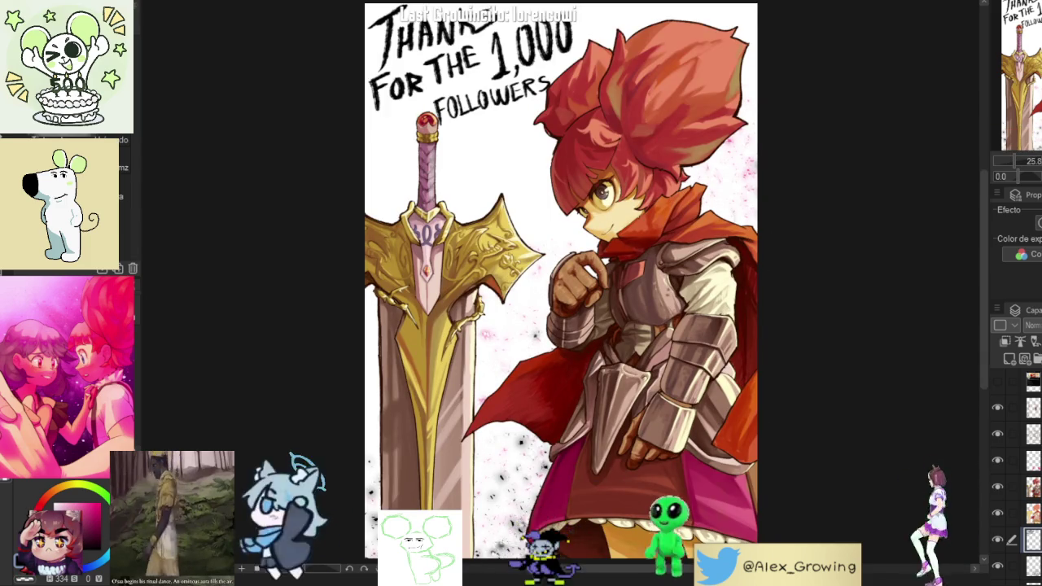
pyautogui.scroll(1, 568, 94)
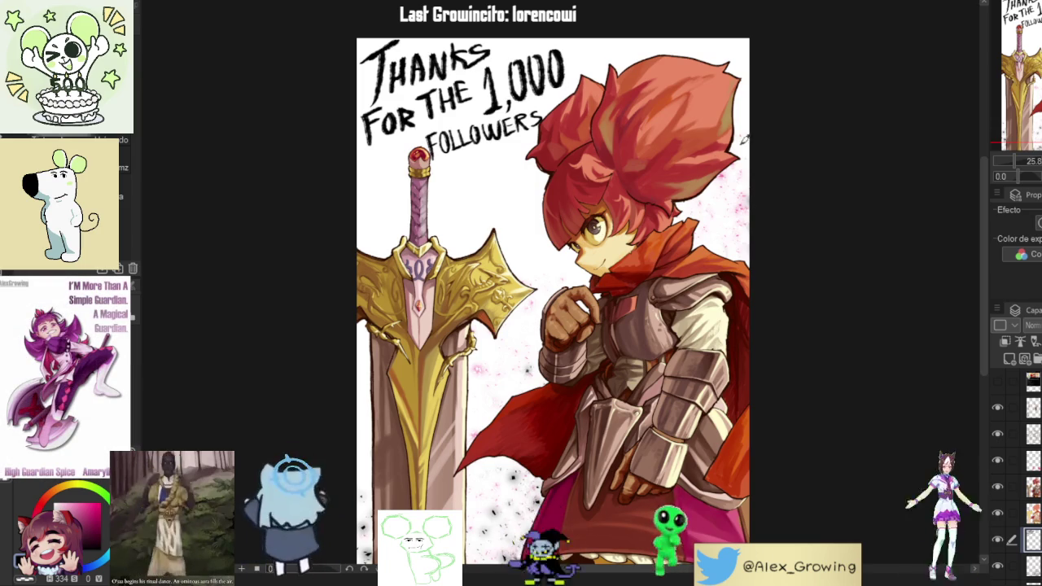
pyautogui.moveTo(453, 163)
pyautogui.mouseDown()
pyautogui.moveTo(469, 187)
pyautogui.moveTo(446, 232)
pyautogui.mouseUp()
# Step: Letter a large HGS signature below FOLLOWERS, thickening the H's diagonal
pyautogui.hotkey('ctrl', 'z')
pyautogui.hotkey('ctrl', 'z')
pyautogui.scroll(2, 466, 216)
pyautogui.moveTo(447, 161)
pyautogui.mouseDown()
pyautogui.moveTo(432, 208)
pyautogui.moveTo(471, 189)
pyautogui.mouseUp()
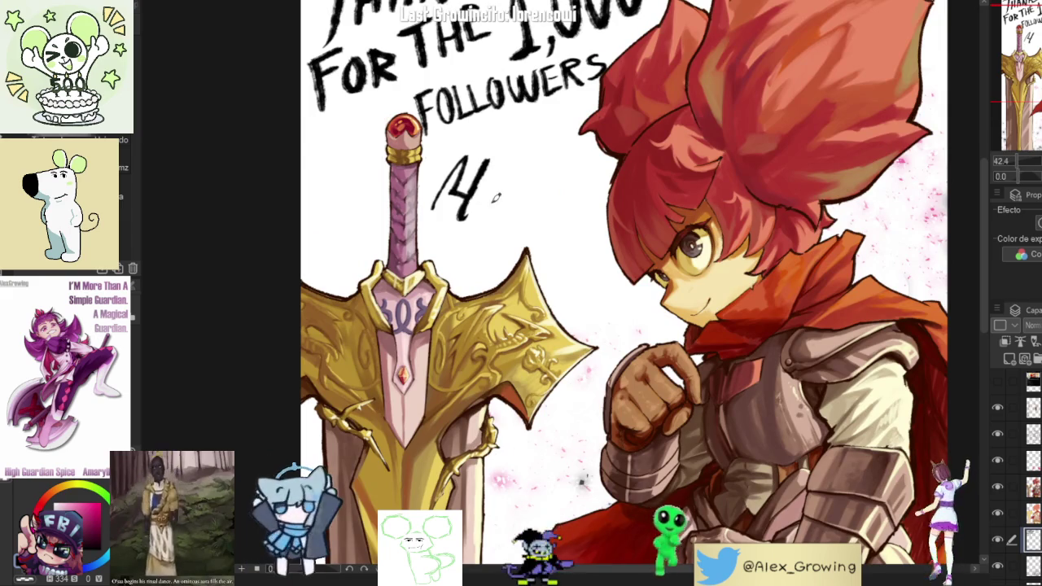
pyautogui.moveTo(522, 166); pyautogui.dragTo(511, 200)
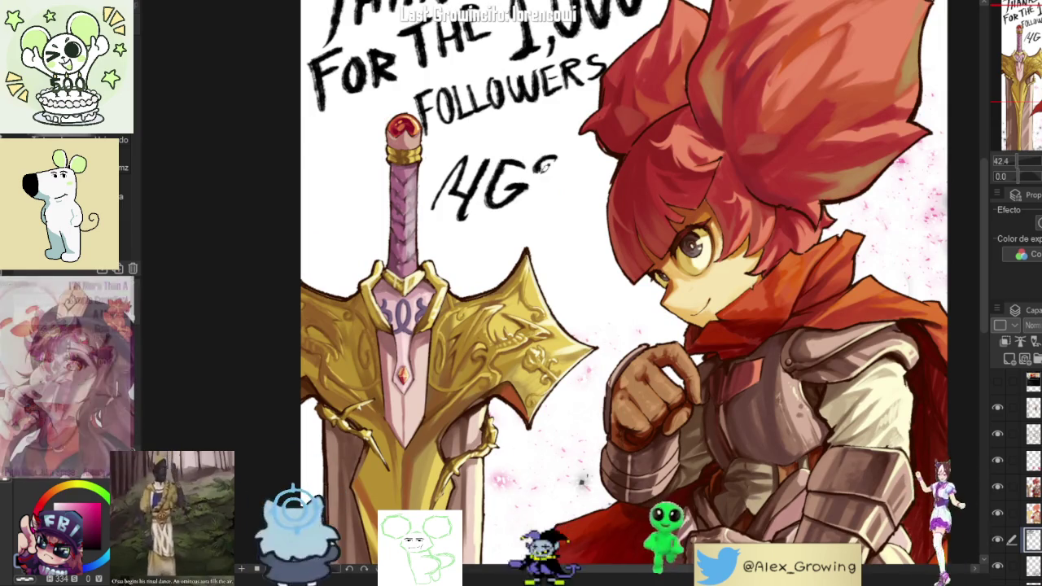
pyautogui.moveTo(559, 159); pyautogui.dragTo(535, 195)
pyautogui.hotkey('ctrl', '+')
pyautogui.moveTo(510, 153); pyautogui.dragTo(471, 208)
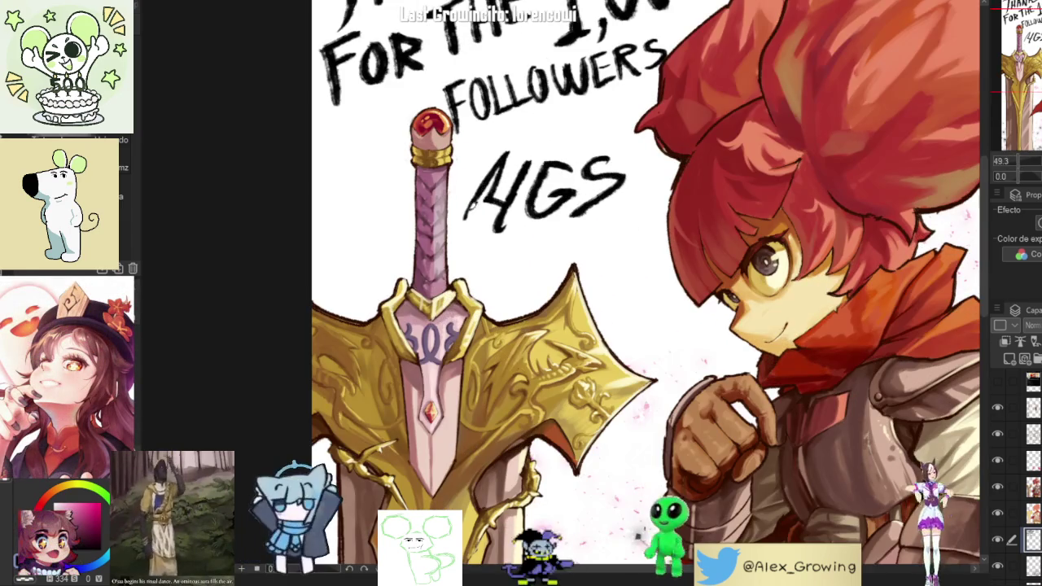
pyautogui.hotkey('ctrl', '0')
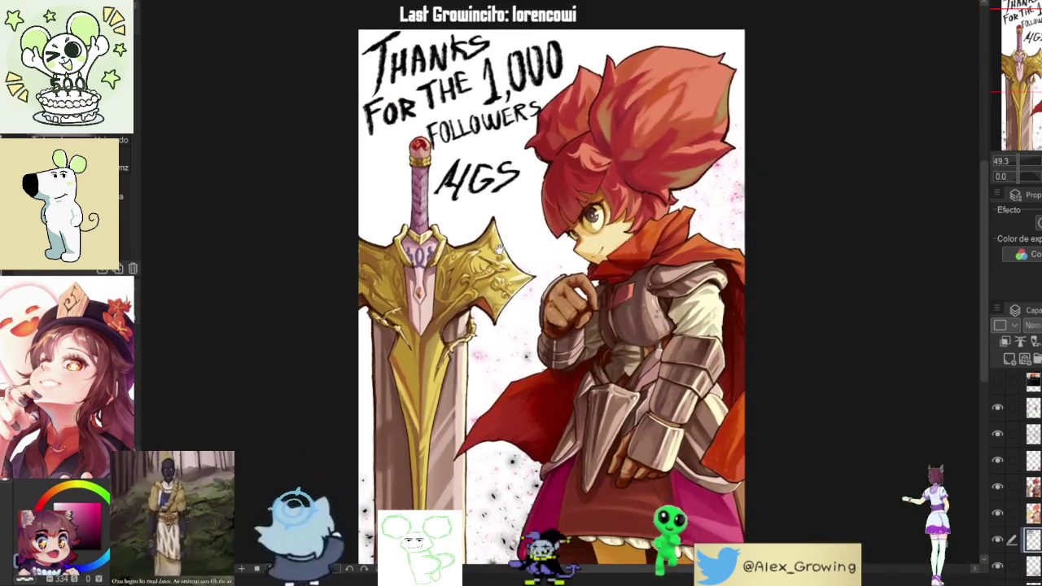
pyautogui.moveTo(756, 116)
pyautogui.mouseDown()
pyautogui.moveTo(716, 109)
pyautogui.moveTo(687, 140)
pyautogui.mouseUp()
# Step: Write ROSEMARY in smaller letters beneath HGS
pyautogui.scroll(2, 516, 200)
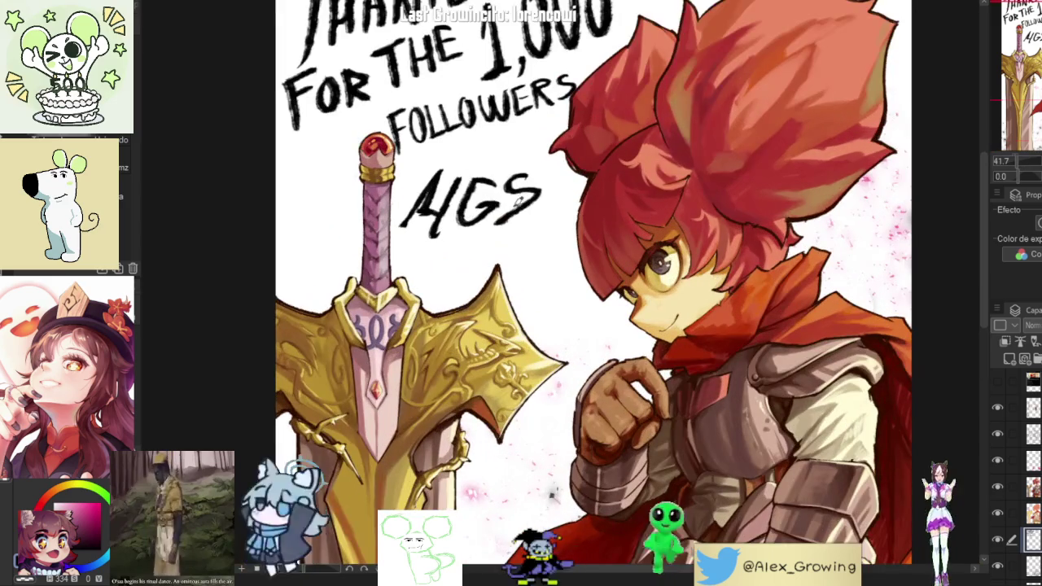
pyautogui.scroll(2, 425, 252)
pyautogui.moveTo(407, 242)
pyautogui.mouseDown()
pyautogui.moveTo(405, 267)
pyautogui.moveTo(479, 241)
pyautogui.moveTo(500, 262)
pyautogui.moveTo(518, 262)
pyautogui.moveTo(535, 238)
pyautogui.moveTo(549, 254)
pyautogui.mouseUp()
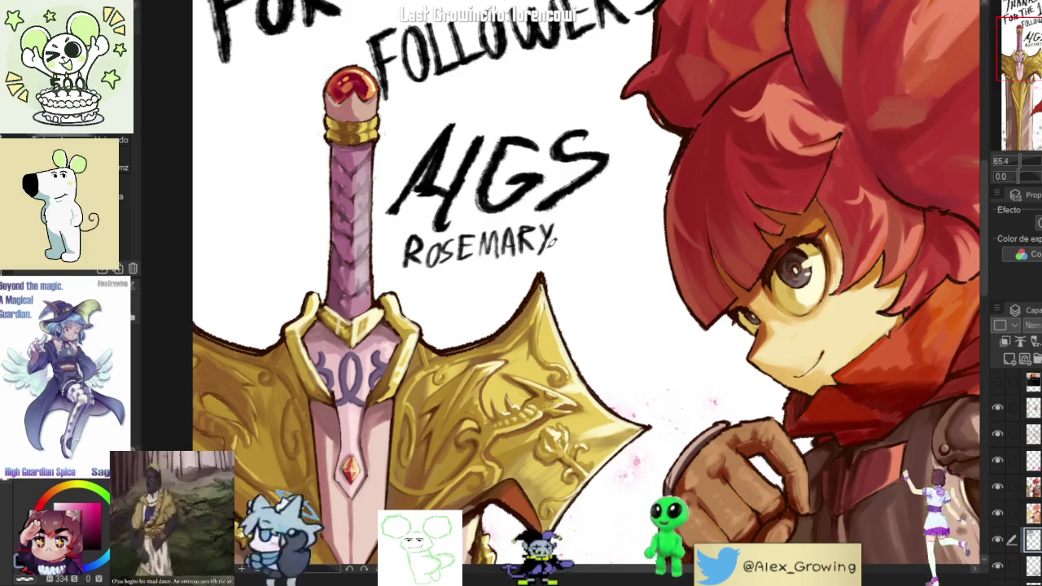
pyautogui.hotkey('ctrl', '0')
pyautogui.scroll(3, 477, 215)
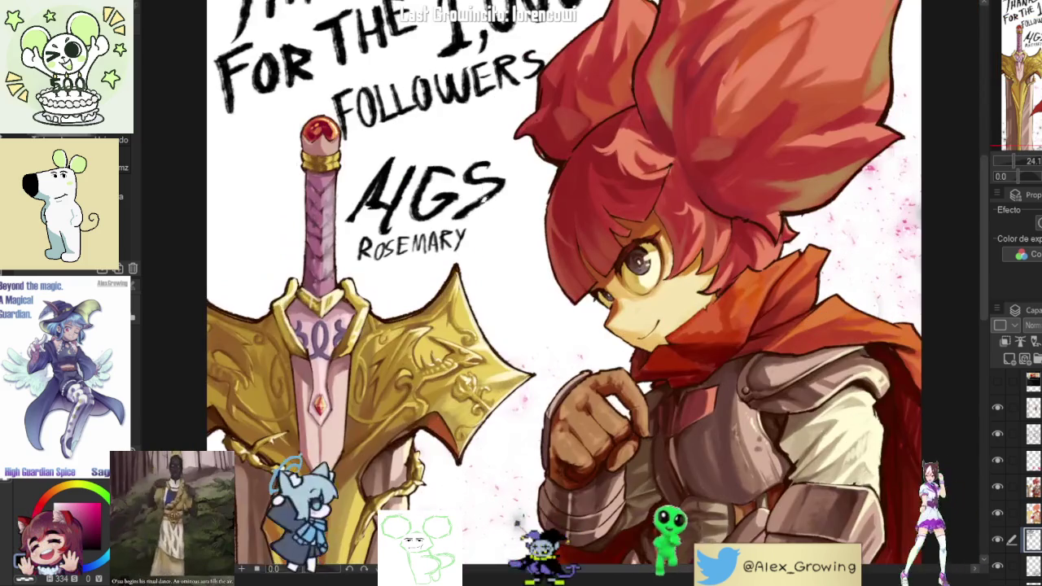
# Step: Lasso ROSEMARY, shift it slightly right, commit, and deselect
pyautogui.moveTo(350, 232); pyautogui.dragTo(351, 260)
pyautogui.hotkey('ctrl', 't')
pyautogui.moveTo(464, 269)
pyautogui.mouseDown()
pyautogui.moveTo(476, 273)
pyautogui.moveTo(380, 230)
pyautogui.mouseUp()
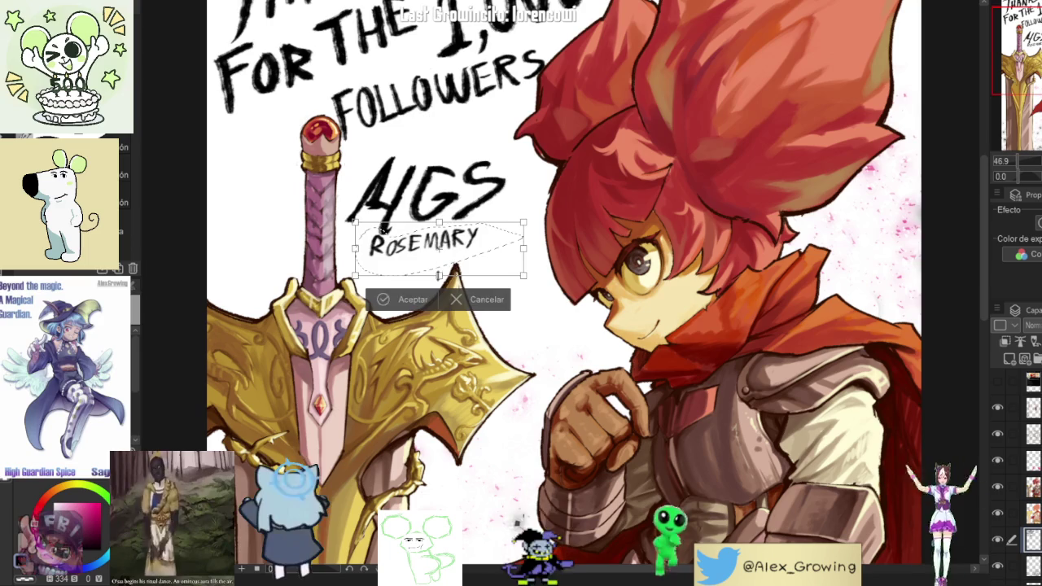
pyautogui.press('Return')
pyautogui.hotkey('ctrl', 'd')
pyautogui.scroll(-5, 370, 264)
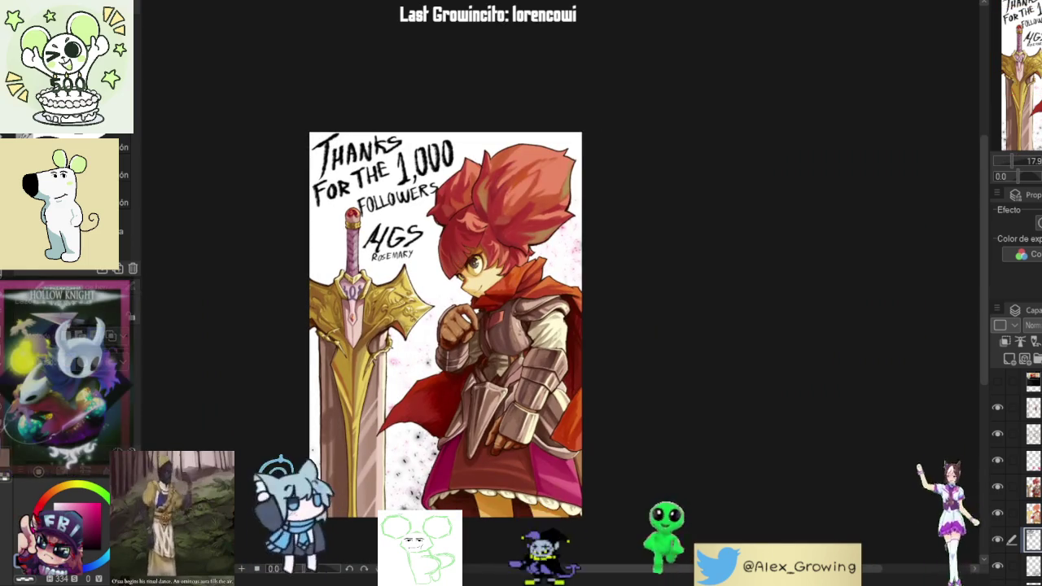
# Step: Zoom in and rotate the canvas sideways to letter beside the sword's lower blade
pyautogui.scroll(2, 185, 422)
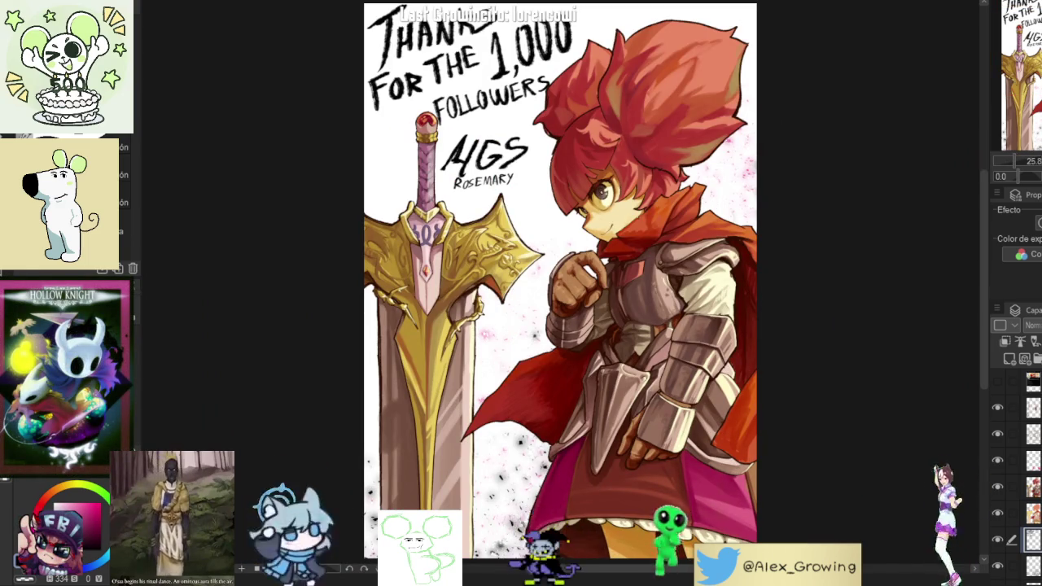
pyautogui.scroll(2, 469, 162)
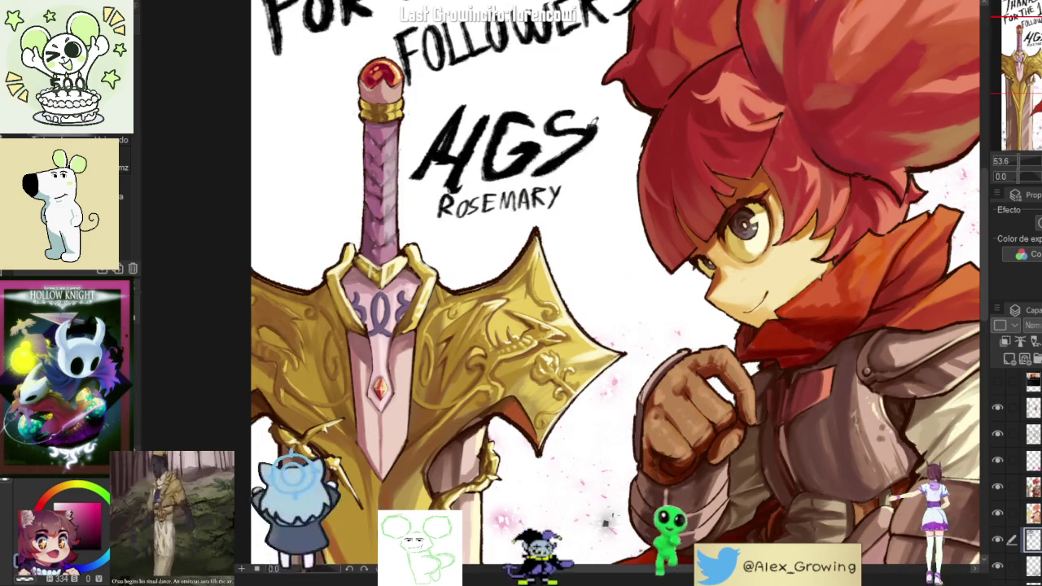
pyautogui.hotkey('ctrl', '0')
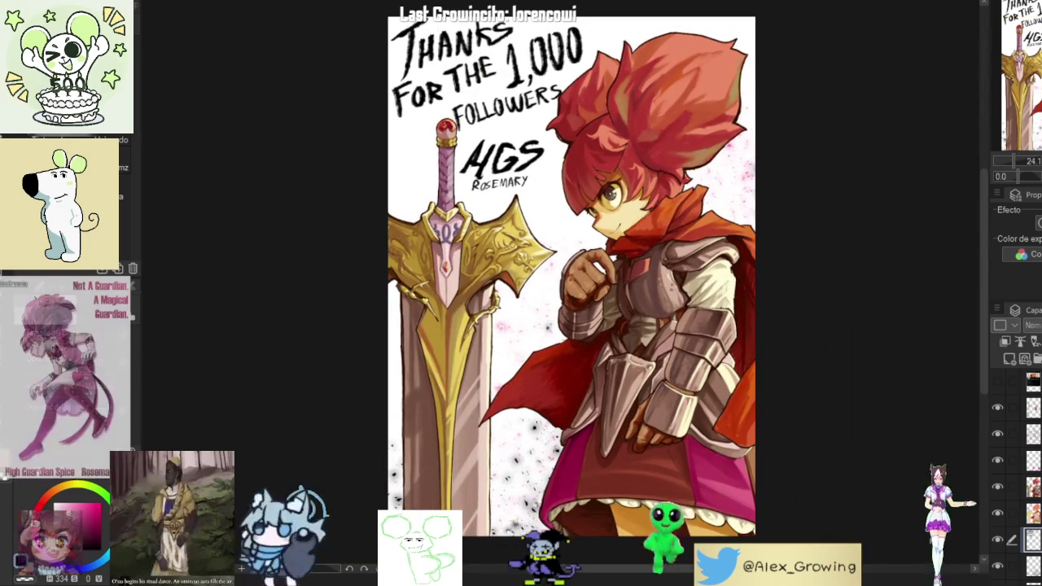
pyautogui.scroll(1, 565, 166)
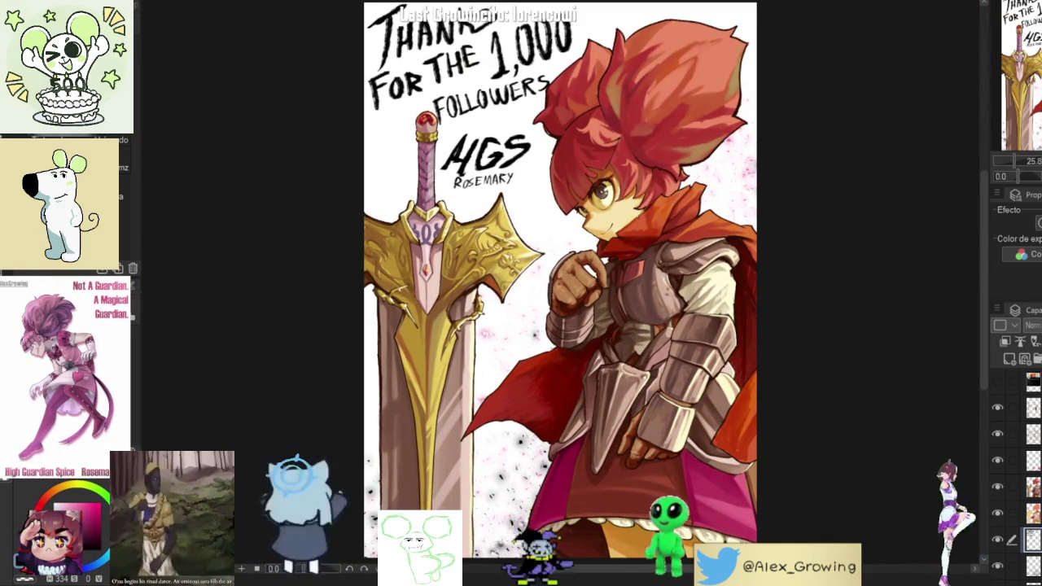
pyautogui.moveTo(747, 335); pyautogui.dragTo(734, 313)
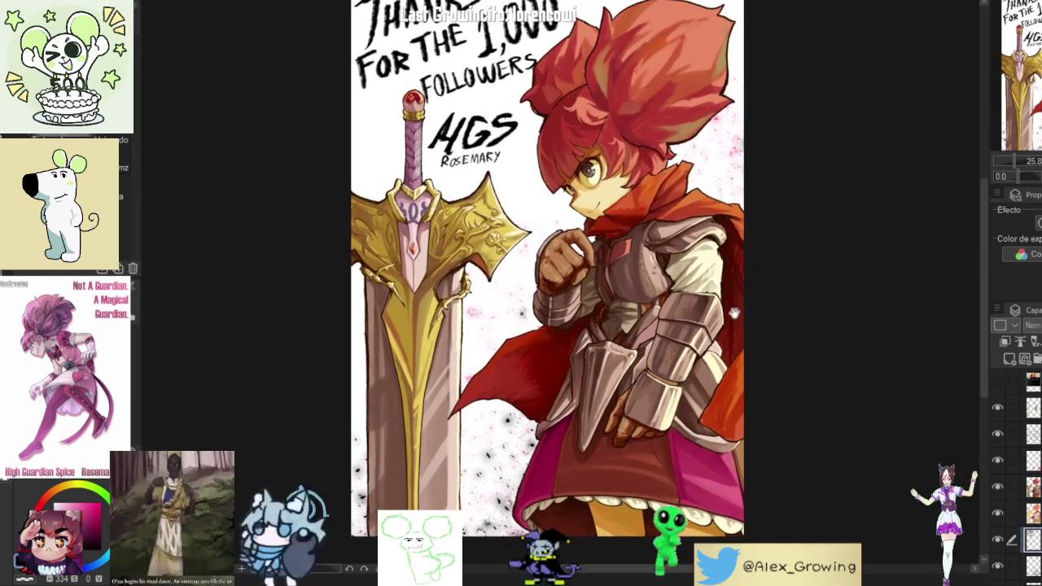
pyautogui.moveTo(744, 380); pyautogui.dragTo(775, 332)
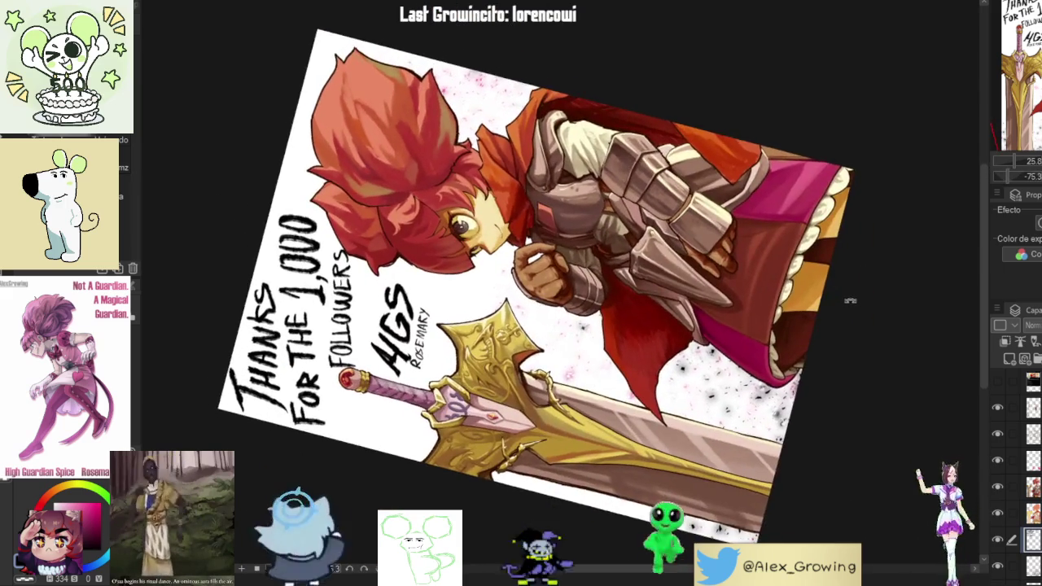
pyautogui.scroll(3, 775, 332)
pyautogui.scroll(2, 732, 350)
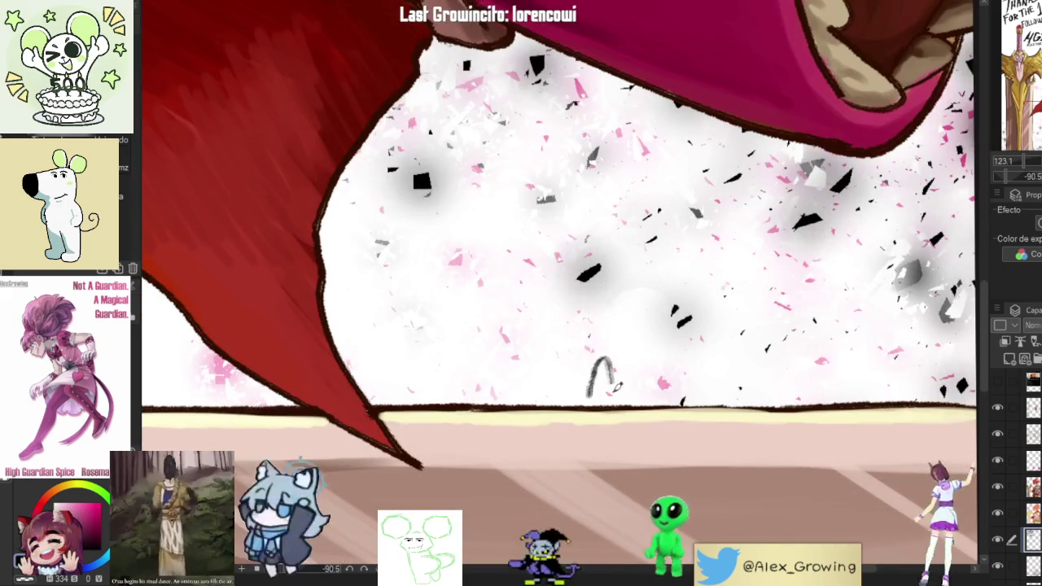
# Step: Hand-letter ALEXGROWING in small capitals beside the blade, undoing misdrawn strokes
pyautogui.moveTo(593, 395)
pyautogui.mouseDown()
pyautogui.moveTo(615, 390)
pyautogui.moveTo(612, 380)
pyautogui.mouseUp()
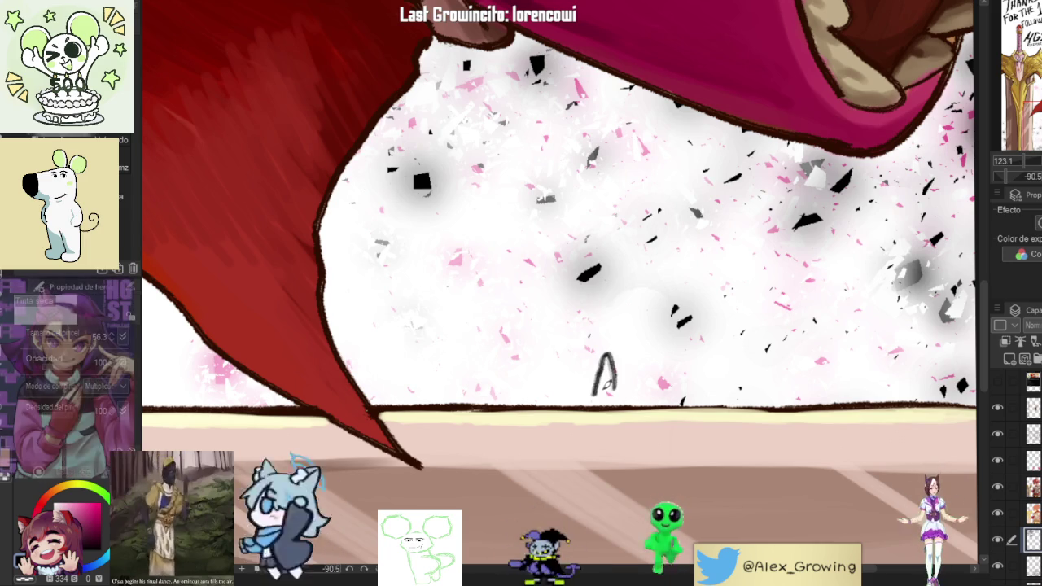
pyautogui.moveTo(598, 397); pyautogui.dragTo(623, 392)
pyautogui.hotkey('ctrl', 'z')
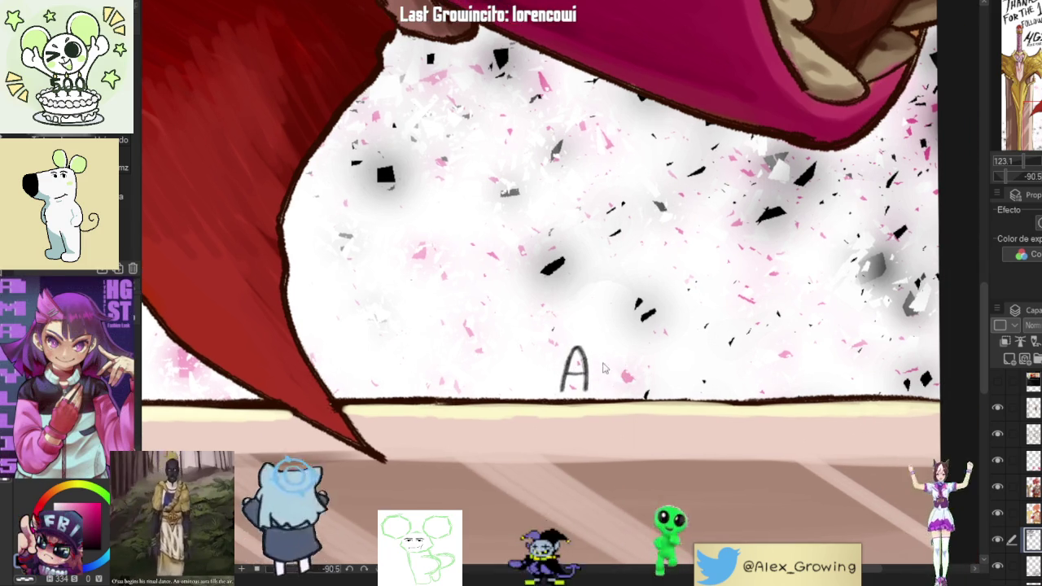
pyautogui.moveTo(637, 342); pyautogui.dragTo(651, 380)
pyautogui.hotkey('ctrl', 'z')
pyautogui.moveTo(651, 347)
pyautogui.mouseDown()
pyautogui.moveTo(629, 380)
pyautogui.moveTo(656, 382)
pyautogui.moveTo(658, 373)
pyautogui.moveTo(660, 386)
pyautogui.moveTo(679, 386)
pyautogui.moveTo(653, 360)
pyautogui.moveTo(716, 360)
pyautogui.moveTo(698, 363)
pyautogui.moveTo(747, 389)
pyautogui.mouseUp()
pyautogui.hotkey('ctrl', 'z')
pyautogui.hotkey('ctrl', 'z')
pyautogui.moveTo(749, 353)
pyautogui.mouseDown()
pyautogui.moveTo(750, 389)
pyautogui.moveTo(590, 408)
pyautogui.moveTo(848, 194)
pyautogui.mouseUp()
pyautogui.hotkey('ctrl', 'z')
pyautogui.hotkey('ctrl', 'z')
# Step: Reset the view upright, fit the whole artwork, and select its left half
pyautogui.scroll(-3, 773, 365)
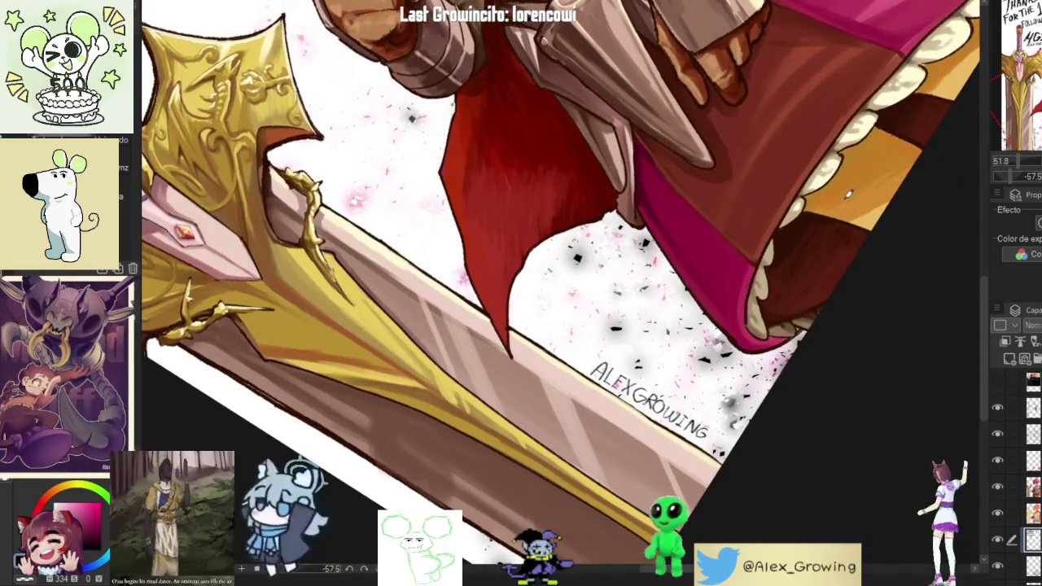
pyautogui.hotkey('ctrl', '@')
pyautogui.hotkey('ctrl', '0')
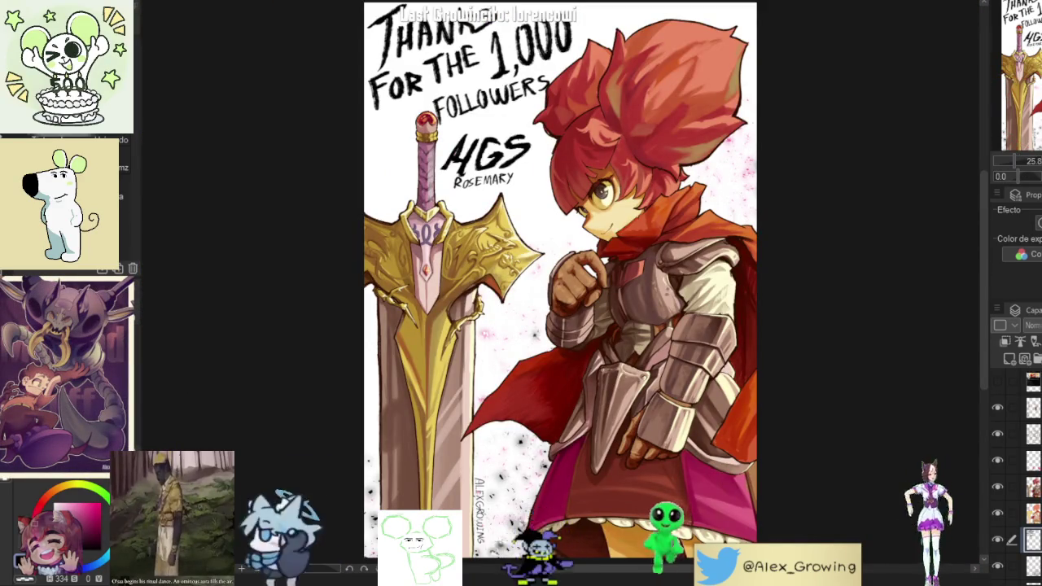
pyautogui.moveTo(573, 544); pyautogui.dragTo(364, 3)
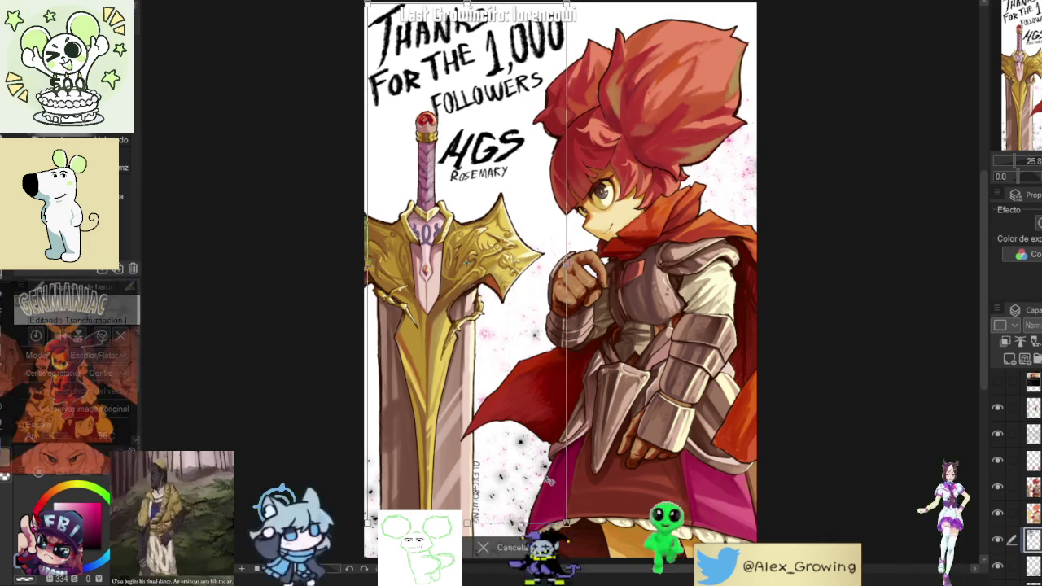
# Step: Nudge the selected left part slightly, commit the transform, and move up the layer stack
pyautogui.moveTo(470, 275); pyautogui.dragTo(472, 262)
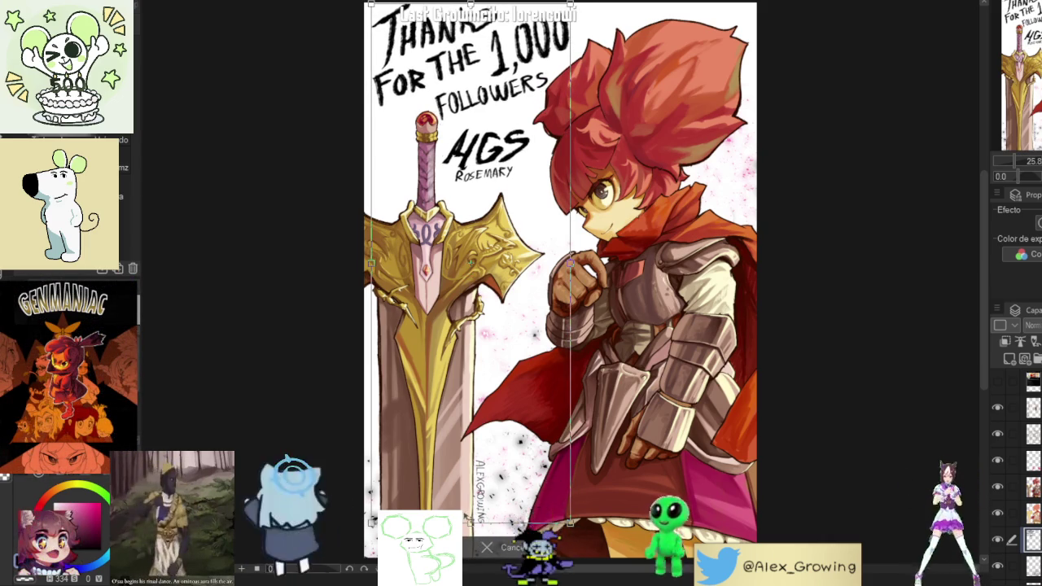
pyautogui.press('Return')
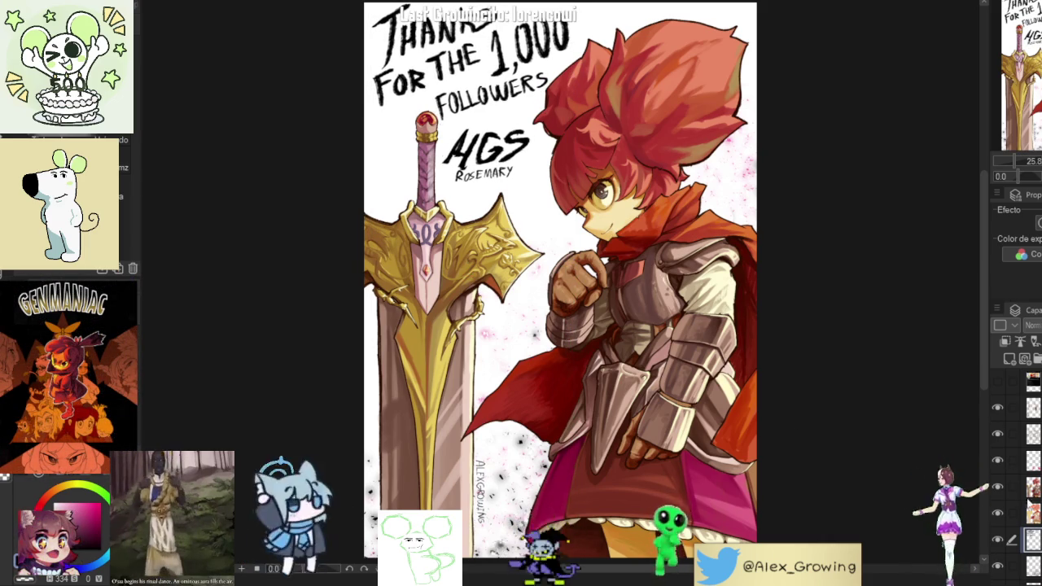
pyautogui.click(1027, 514)
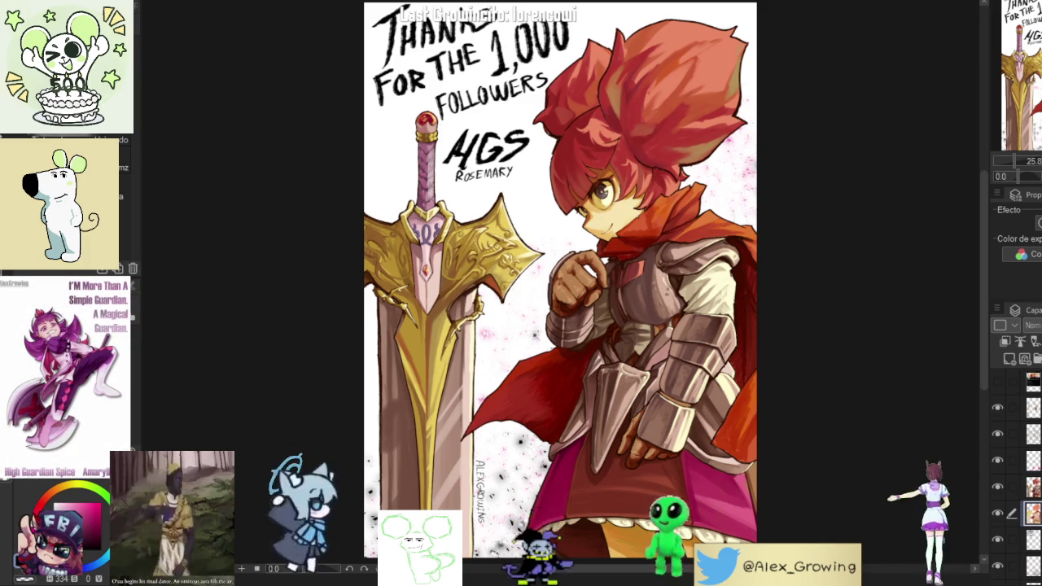
pyautogui.click(1032, 407)
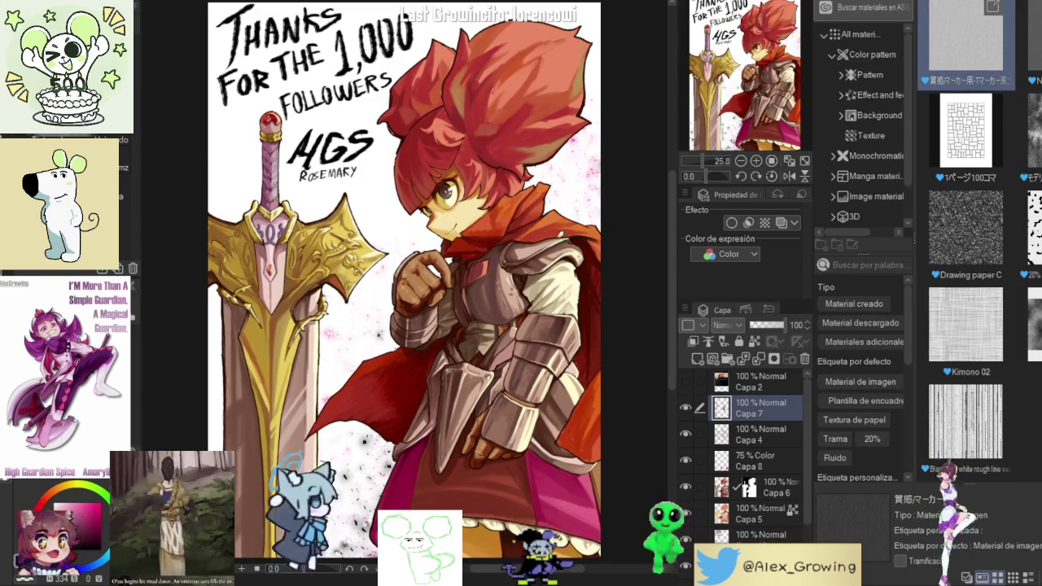
# Step: Start transforming the shoulder content, toggling the active layer's visibility to compare
pyautogui.hotkey('ctrl', 't')
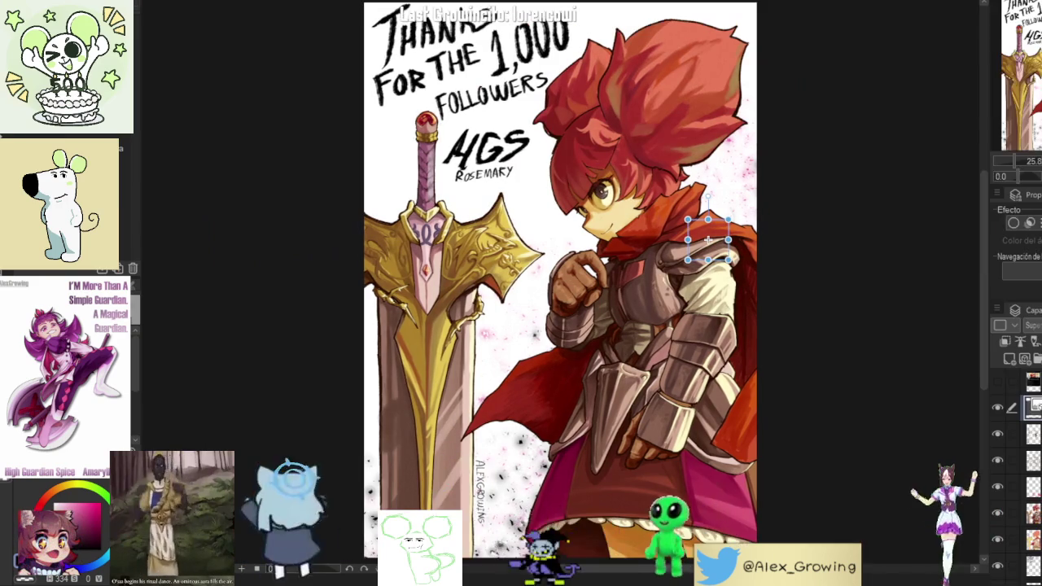
pyautogui.click(997, 408)
pyautogui.click(998, 409)
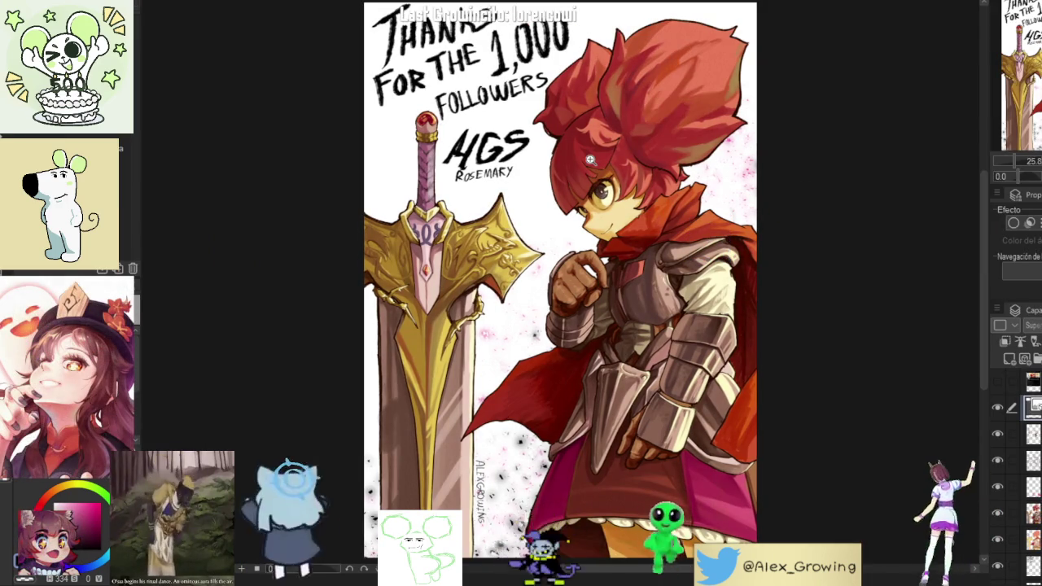
pyautogui.scroll(4, 590, 159)
pyautogui.scroll(5, 590, 159)
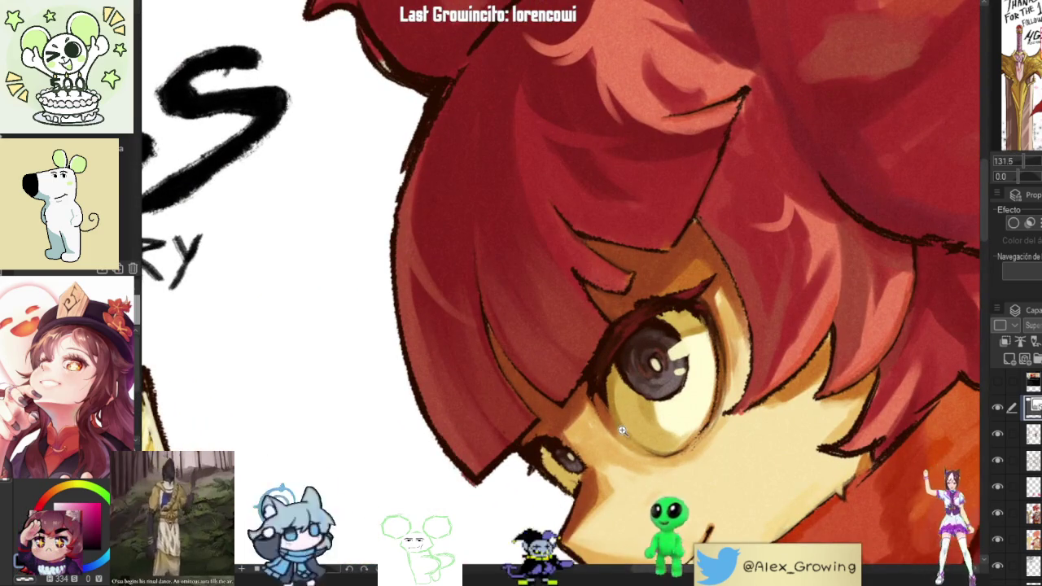
pyautogui.scroll(4, 543, 438)
# Step: Inspect the eye, sword guard and face up close
pyautogui.moveTo(712, 414); pyautogui.dragTo(699, 398)
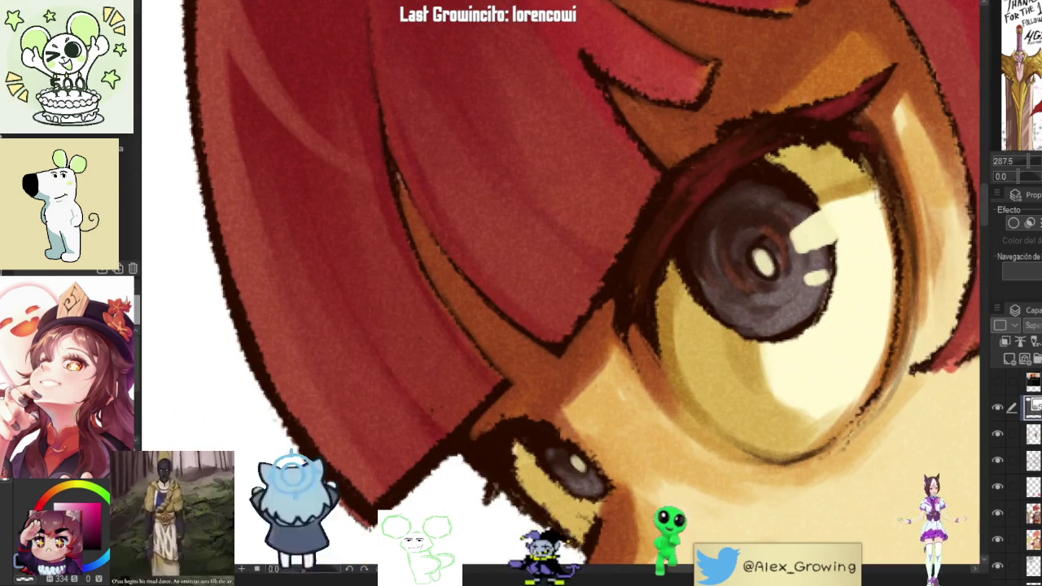
pyautogui.scroll(-2, 639, 168)
pyautogui.scroll(-1, 639, 168)
pyautogui.scroll(-1, 638, 168)
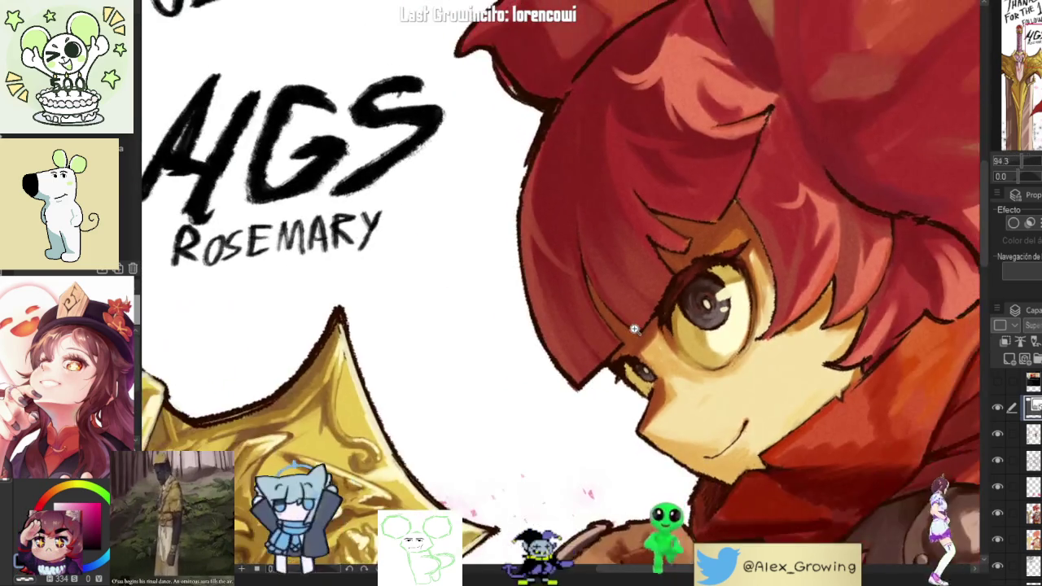
pyautogui.scroll(-1, 639, 168)
pyautogui.scroll(3, 639, 168)
pyautogui.moveTo(639, 169); pyautogui.dragTo(569, 122)
pyautogui.scroll(-3, 569, 122)
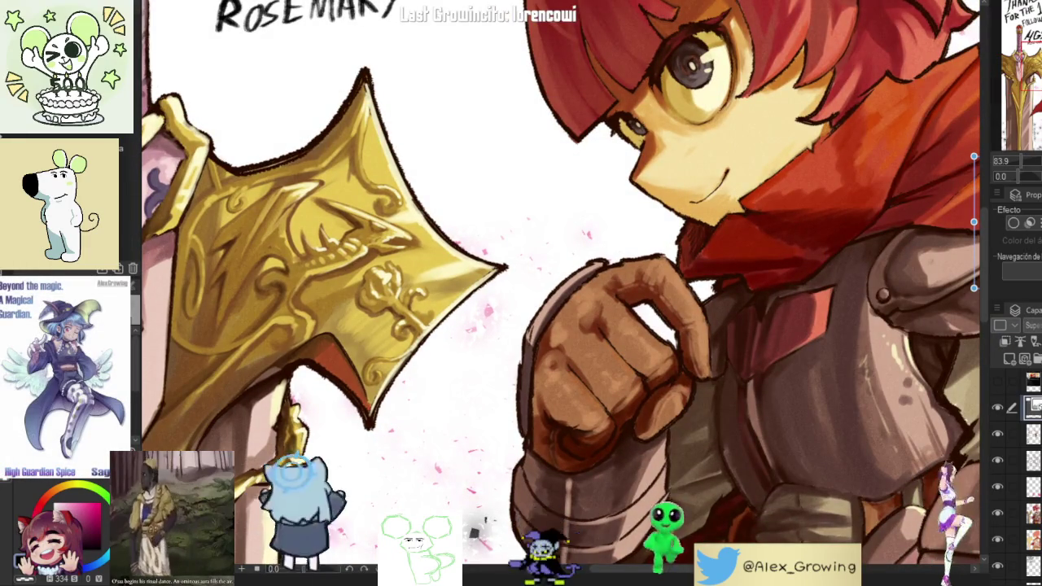
# Step: Mirror the view to check the drawing, adjust the shoulder armor piece, and refit the canvas
pyautogui.hotkey('ctrl', '0')
pyautogui.press('h')
pyautogui.press('h')
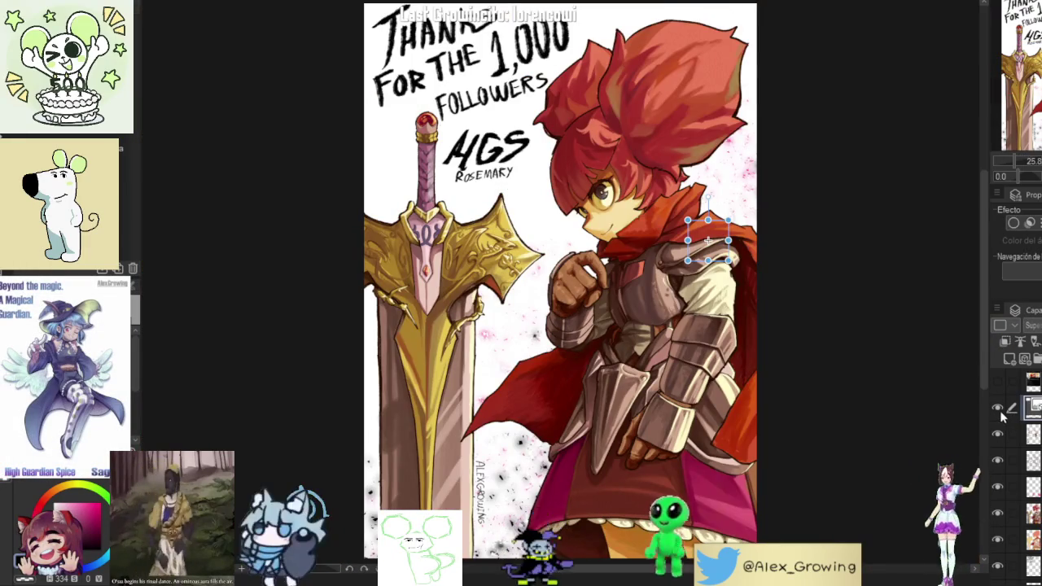
pyautogui.hotkey('ctrl', 't')
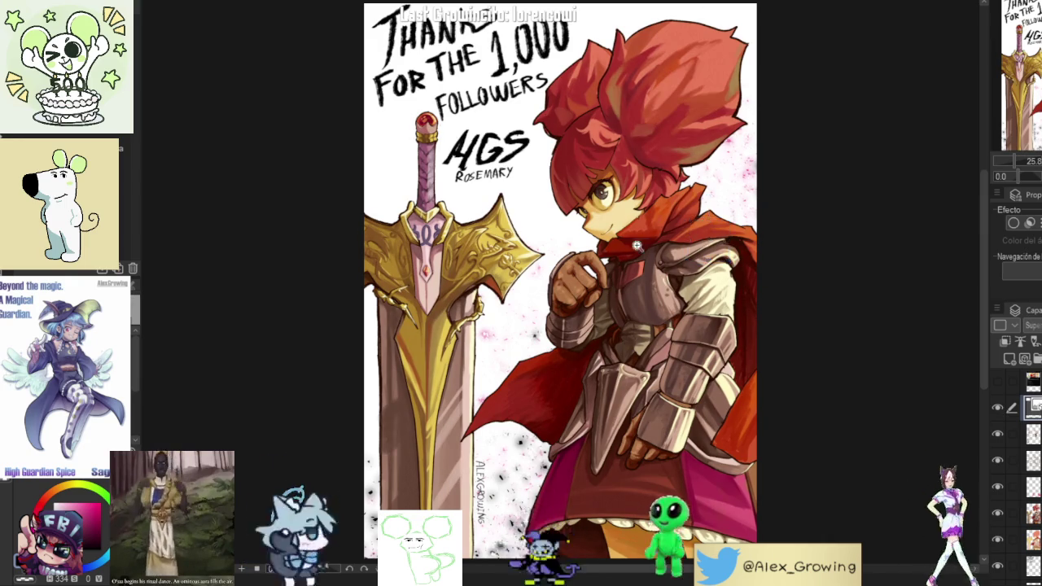
pyautogui.scroll(5, 659, 260)
pyautogui.scroll(-3, 406, 345)
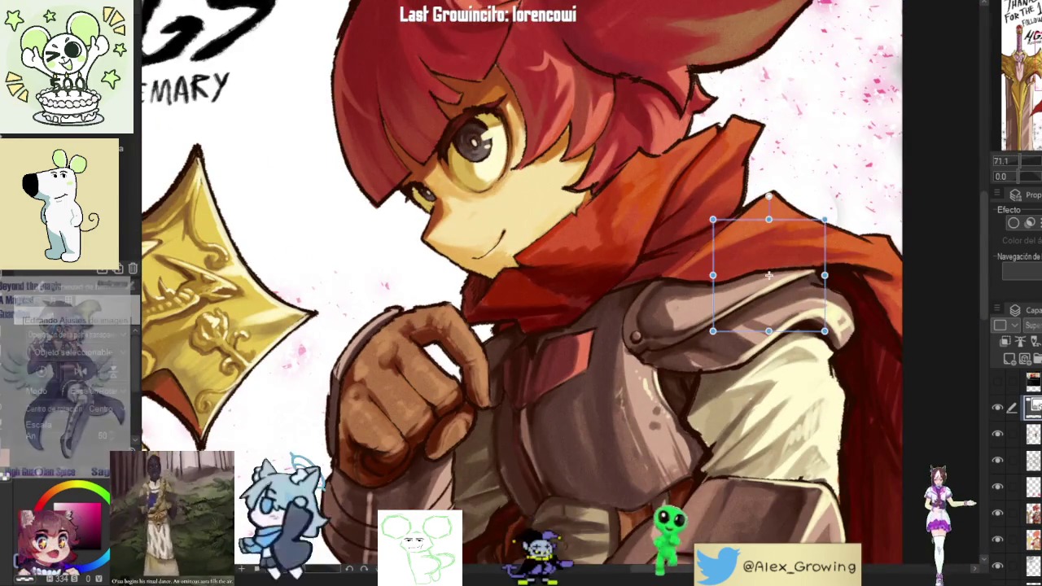
pyautogui.hotkey('ctrl', '0')
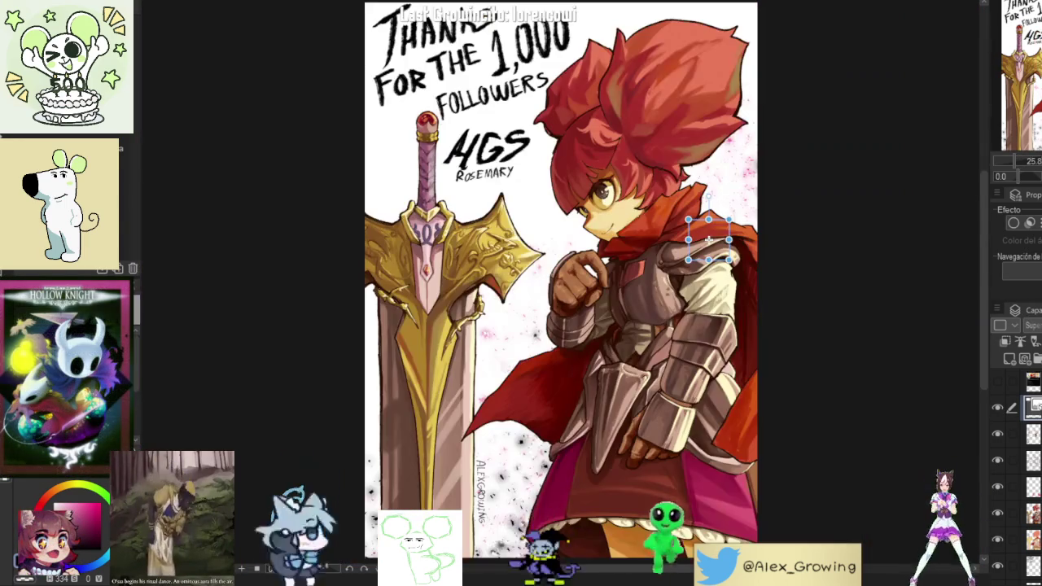
pyautogui.scroll(4, 685, 239)
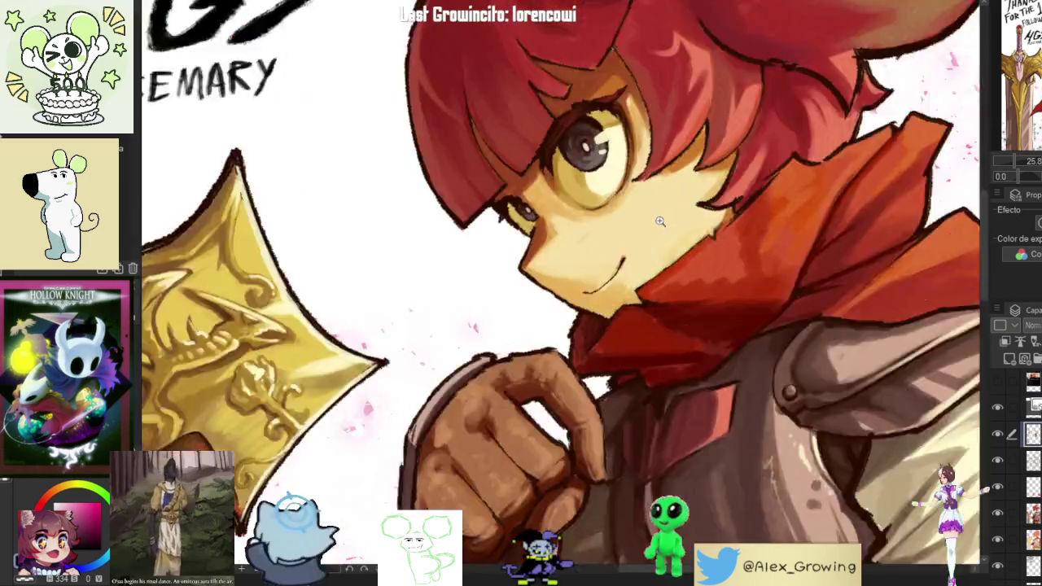
pyautogui.scroll(2, 686, 238)
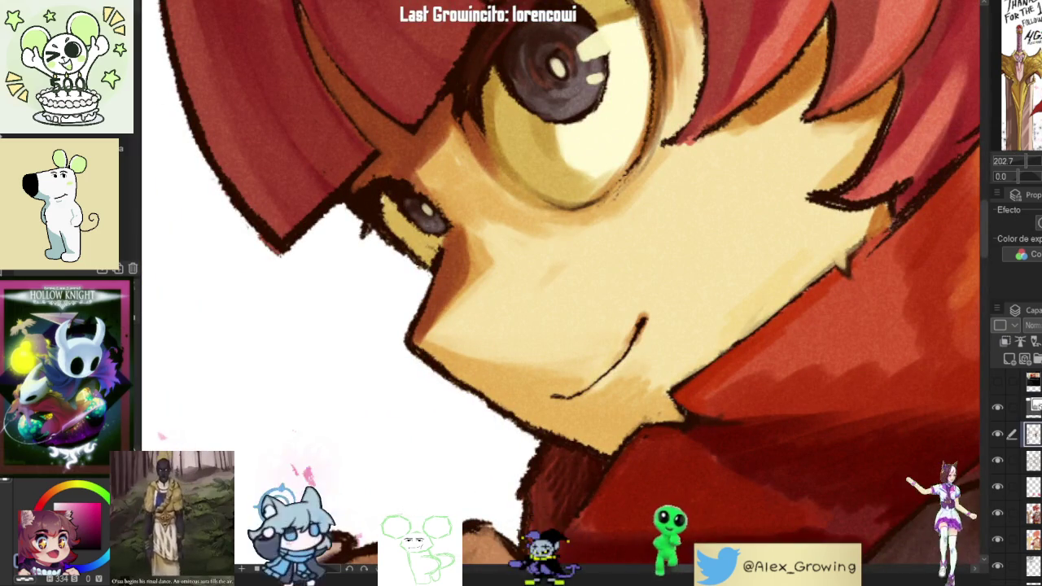
pyautogui.hotkey('ctrl', '0')
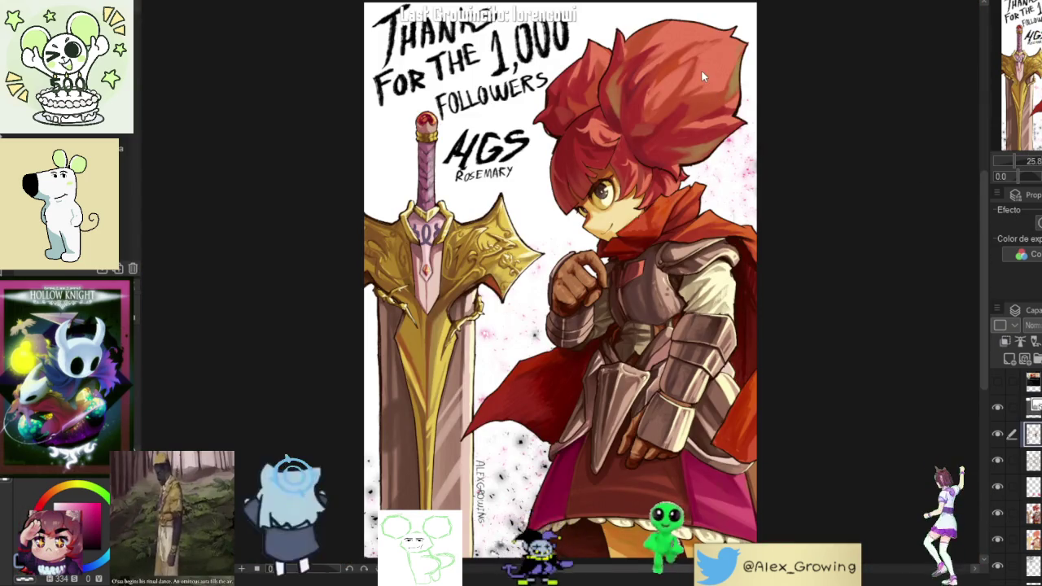
pyautogui.scroll(4, 628, 164)
# Step: Rotate the face upright, hide the lineart, and toggle the eye detail layer to compare
pyautogui.moveTo(711, 166); pyautogui.dragTo(802, 277)
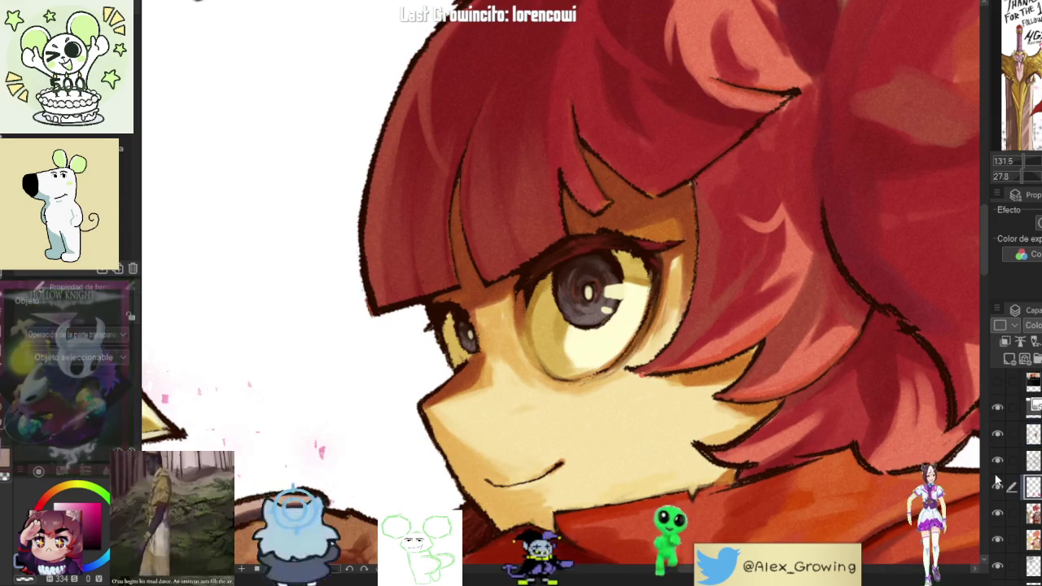
pyautogui.click(997, 461)
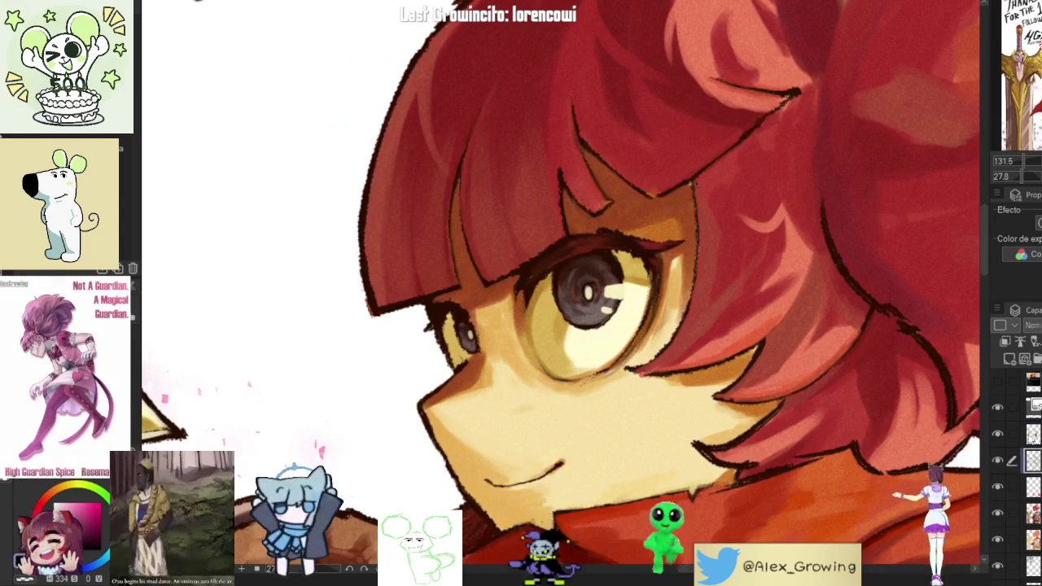
pyautogui.click(997, 435)
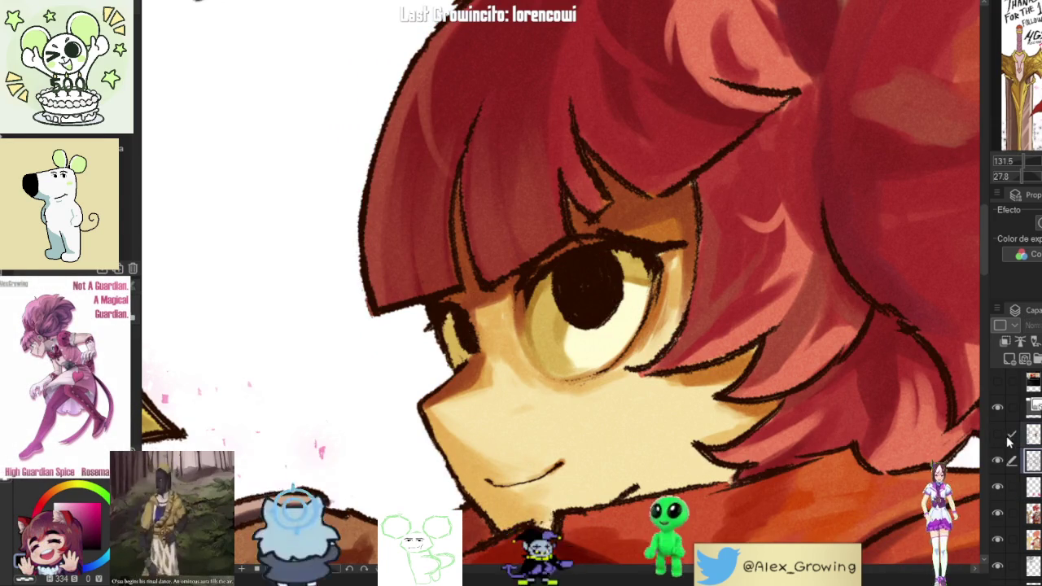
pyautogui.click(997, 435)
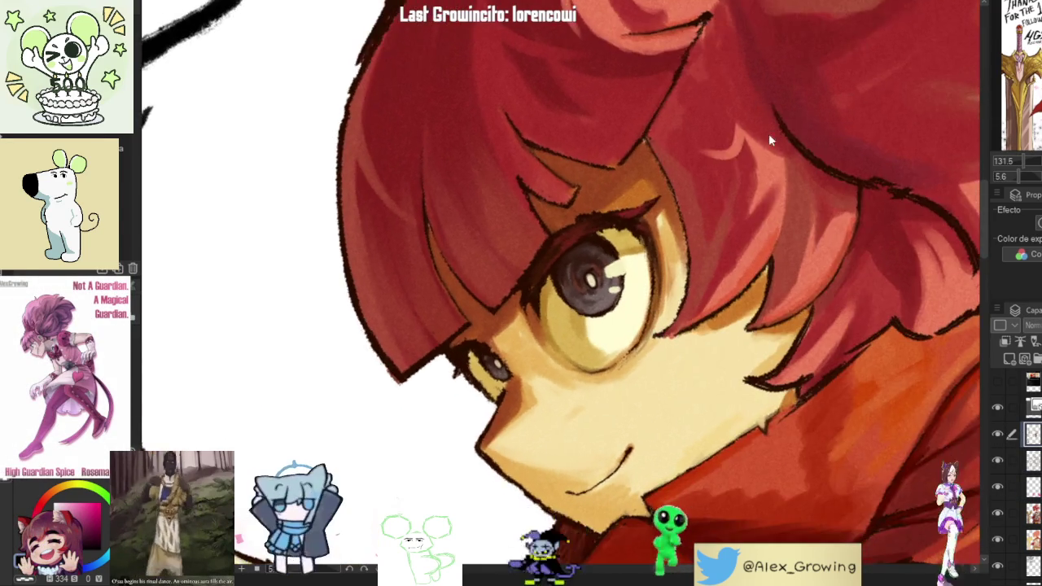
# Step: On the eye layer, paint reddish-brown over the eyelash-tip blob and a dark red eyelid accent
pyautogui.scroll(3, 581, 213)
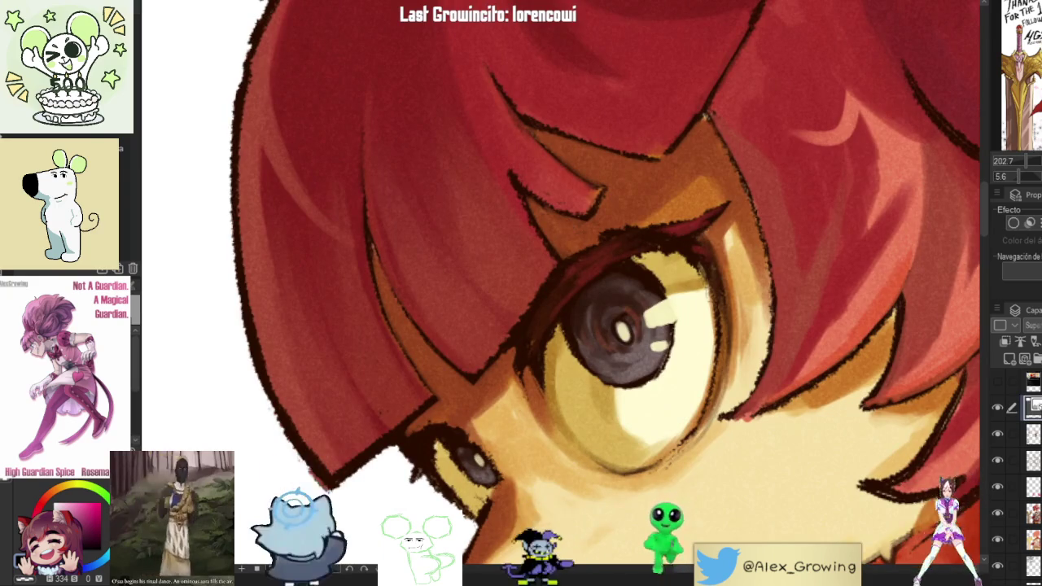
pyautogui.moveTo(567, 226); pyautogui.dragTo(578, 242)
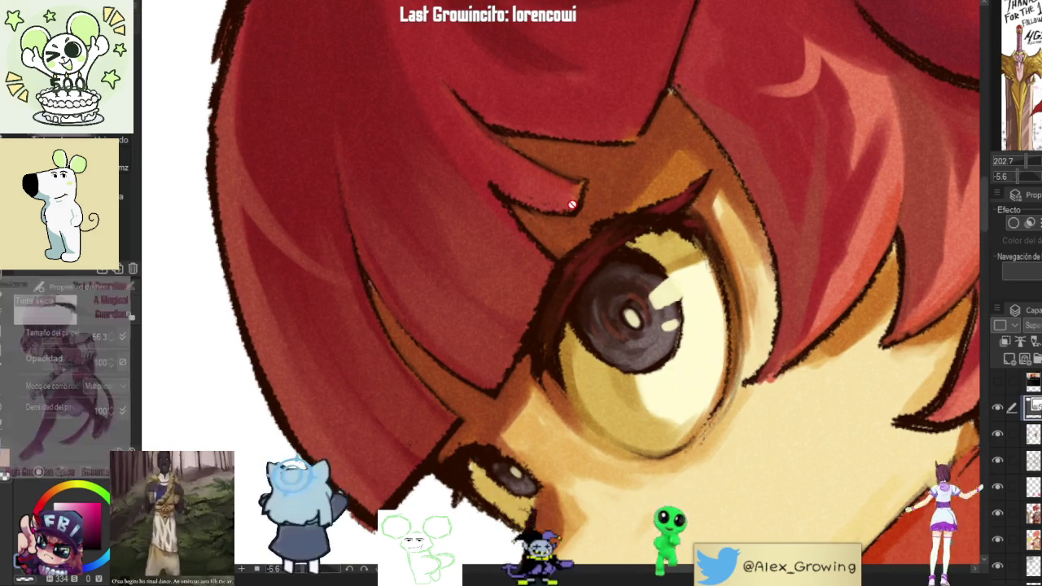
pyautogui.keyDown('ctrl'); pyautogui.keyDown('shift'); pyautogui.click(553, 219); pyautogui.keyUp('shift'); pyautogui.keyUp('ctrl')
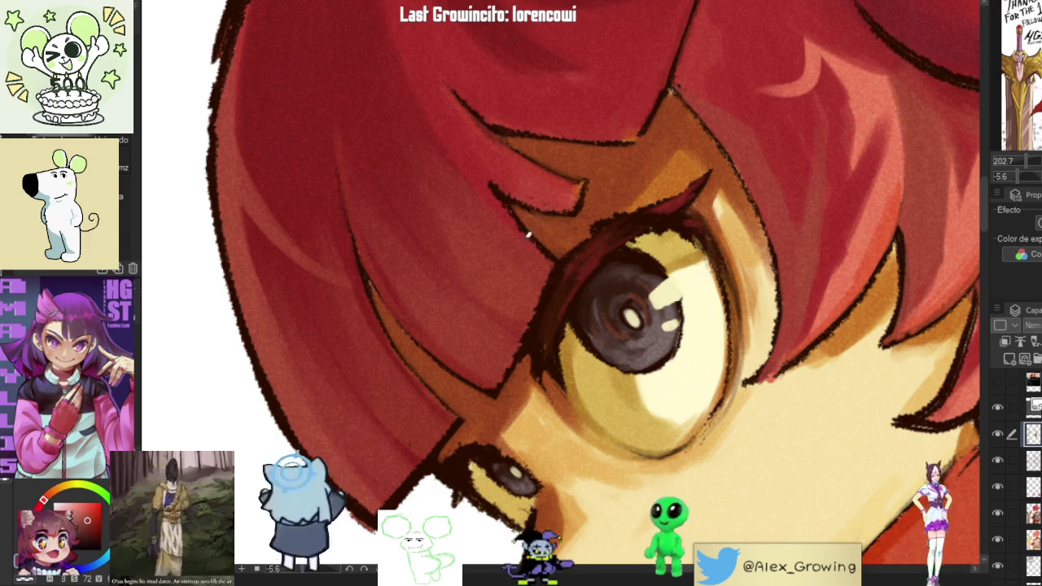
pyautogui.moveTo(530, 221); pyautogui.dragTo(546, 217)
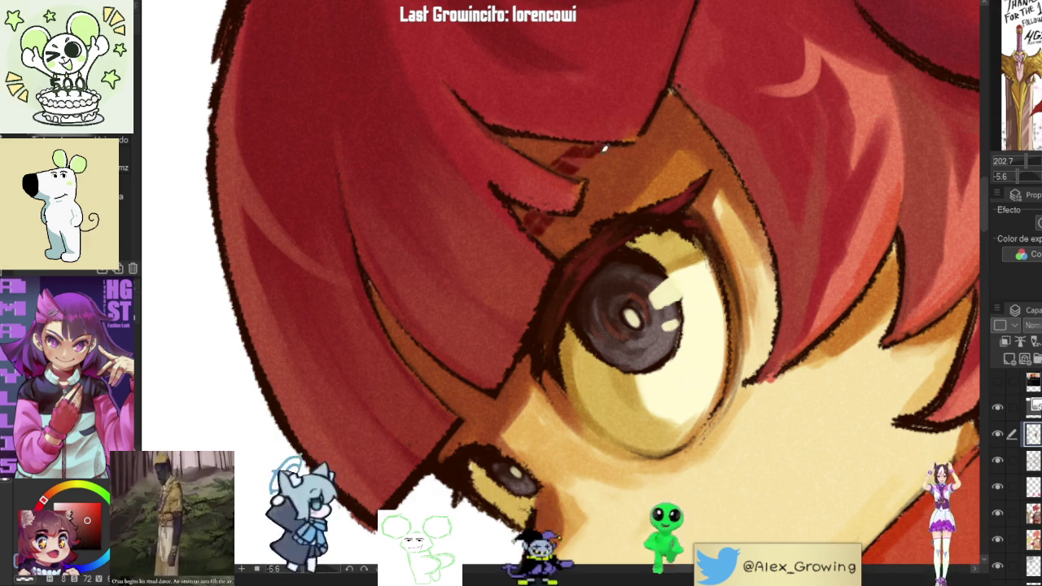
pyautogui.moveTo(593, 142); pyautogui.dragTo(579, 159)
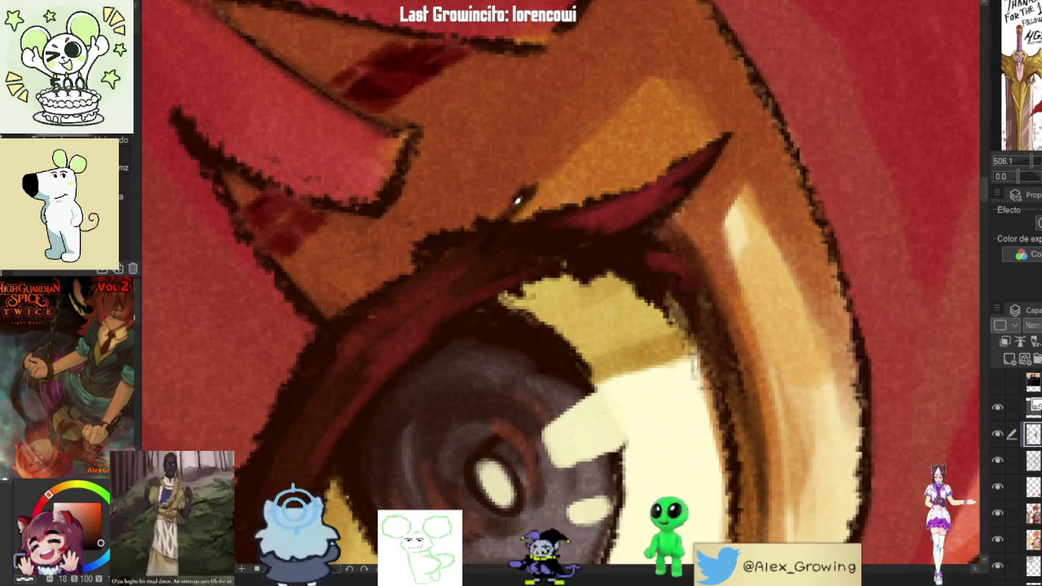
# Step: Darken the red highlight and the gauntlet's knuckle-plate edges, then show the whole artwork
pyautogui.moveTo(538, 173); pyautogui.dragTo(506, 217)
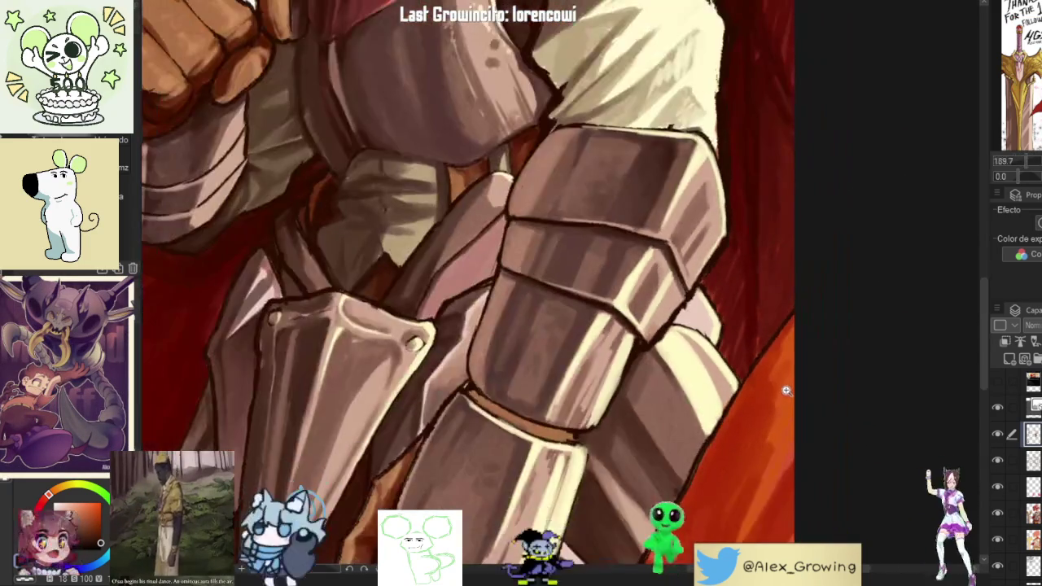
pyautogui.moveTo(814, 384); pyautogui.dragTo(618, 244)
pyautogui.scroll(2, 651, 122)
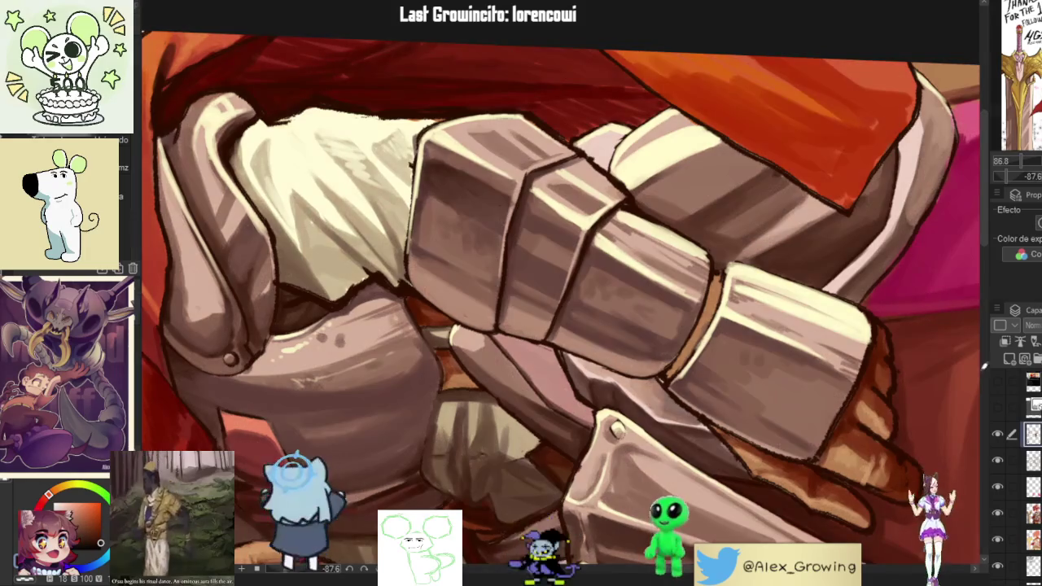
pyautogui.scroll(2, 651, 122)
pyautogui.moveTo(598, 136)
pyautogui.mouseDown()
pyautogui.moveTo(553, 197)
pyautogui.moveTo(573, 202)
pyautogui.moveTo(567, 210)
pyautogui.moveTo(551, 175)
pyautogui.mouseUp()
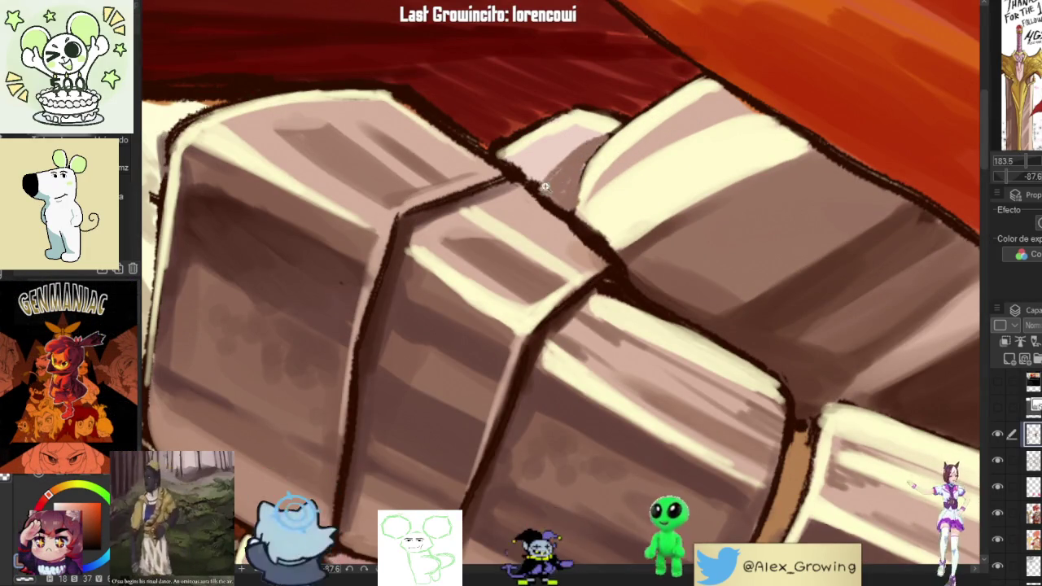
pyautogui.scroll(-2, 551, 179)
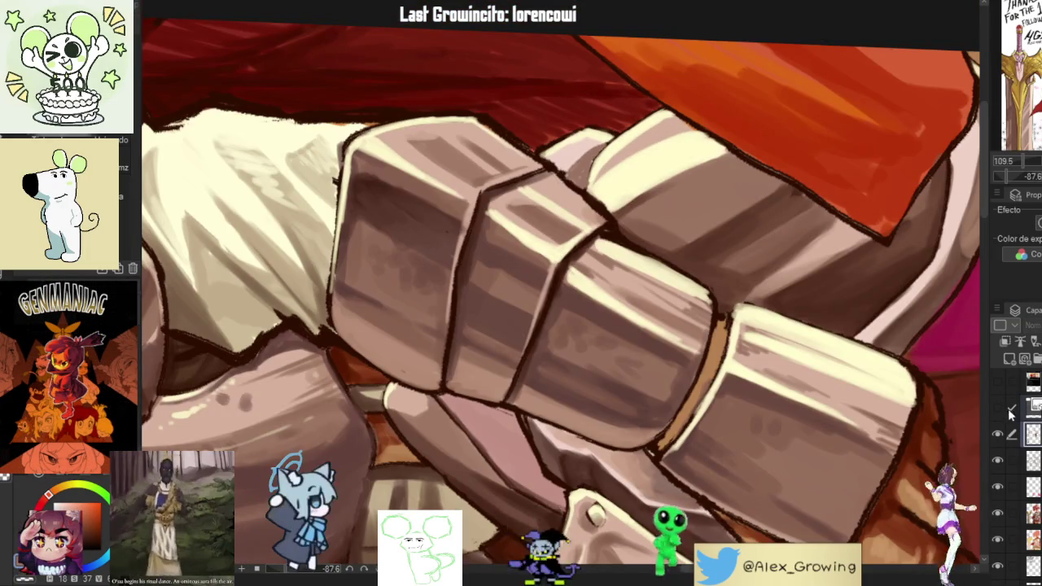
pyautogui.scroll(3, 748, 240)
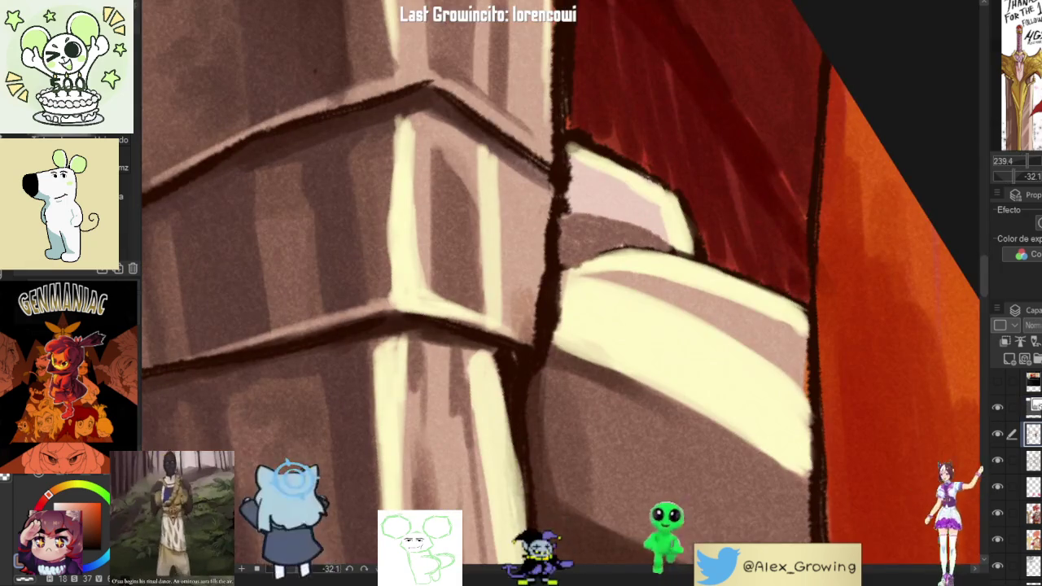
pyautogui.hotkey('ctrl', '0')
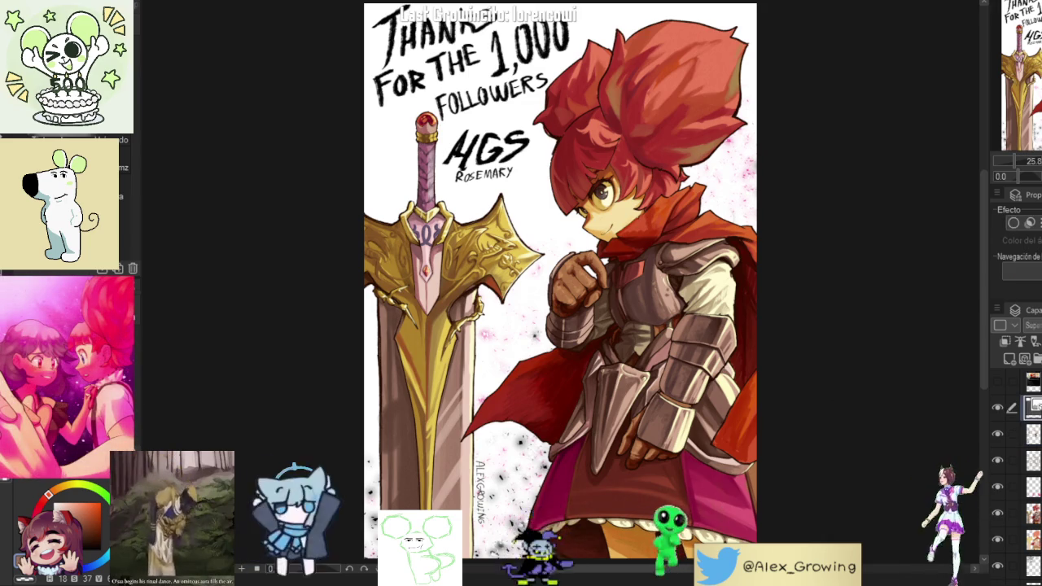
# Step: Adjust the shoulder armor piece with the transform, check it zoomed in, and commit it
pyautogui.click(645, 289)
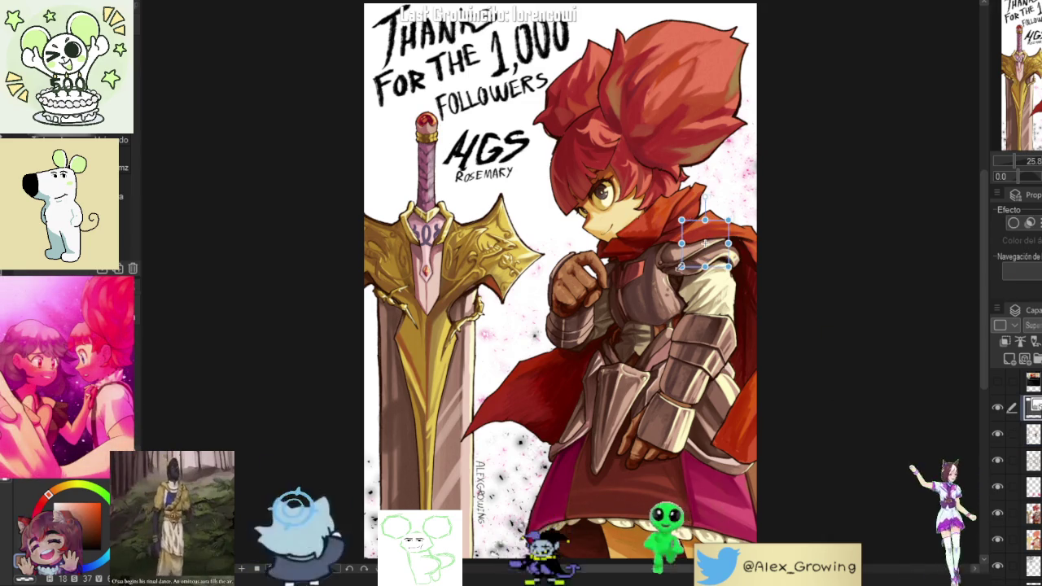
pyautogui.scroll(5, 667, 270)
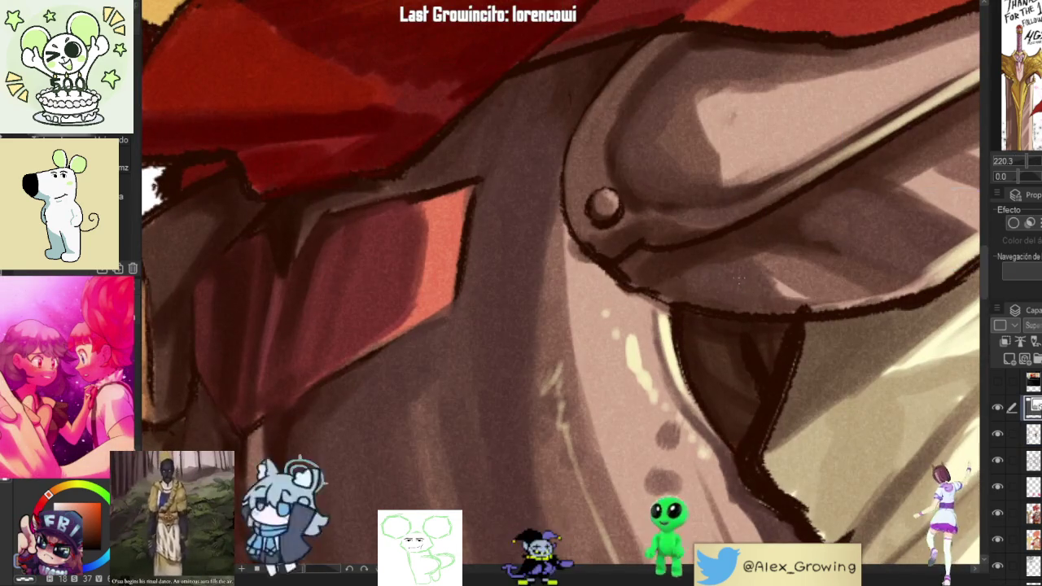
pyautogui.scroll(-3, 744, 268)
pyautogui.press('Return')
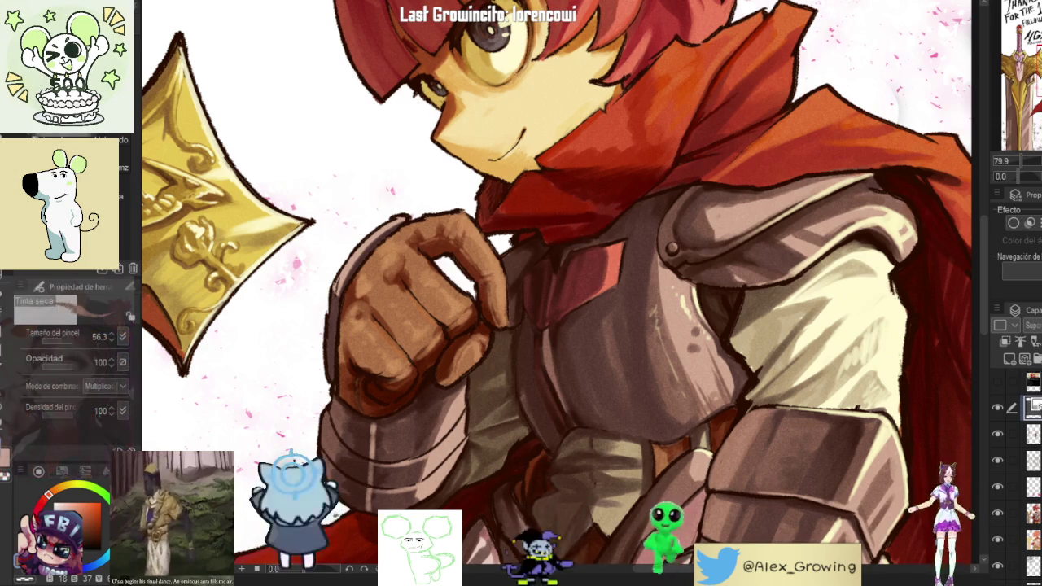
# Step: Refine the chest armor shading at 100% zoom, then fit the whole illustration back in view
pyautogui.hotkey('ctrl', 'alt', '0')
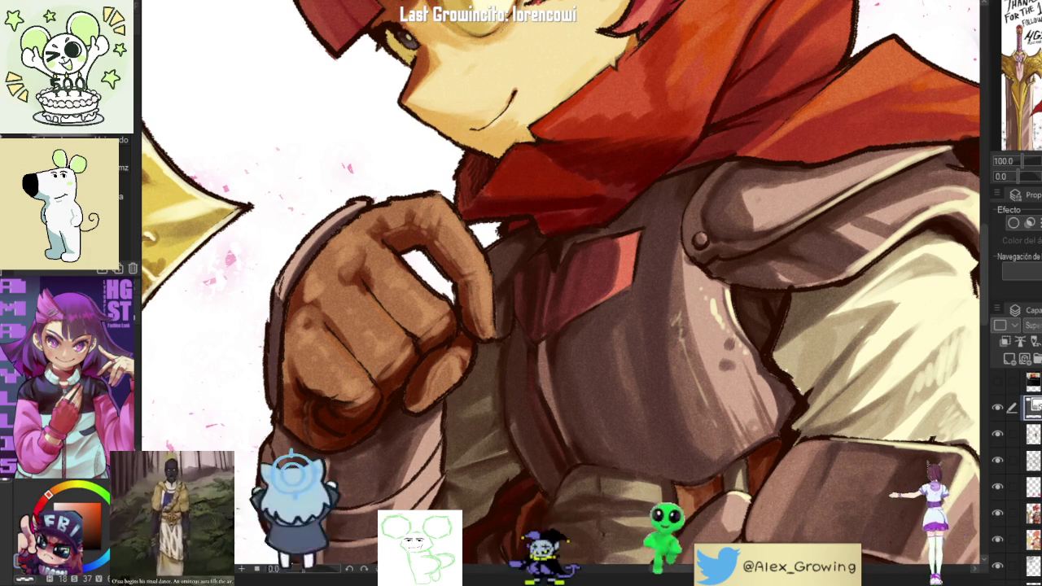
pyautogui.hotkey('ctrl', '0')
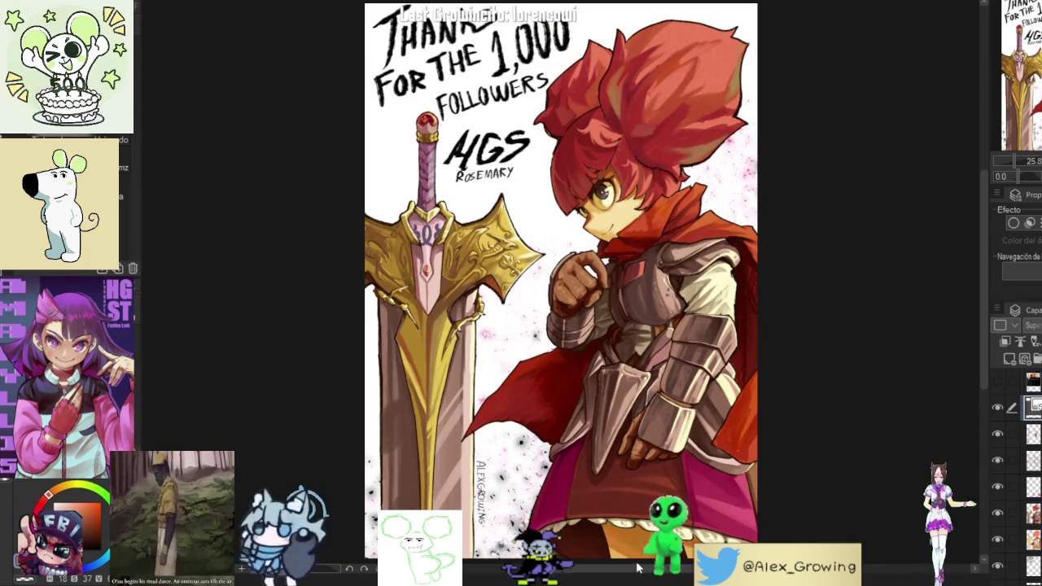
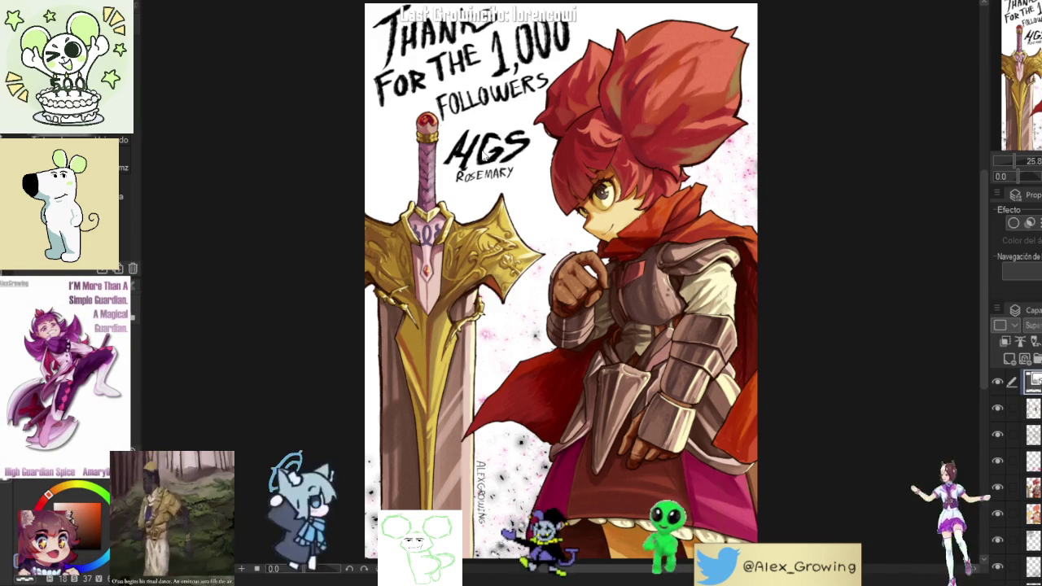
# Step: Leave the illustration for the book's page overview with Ctrl+W, showing pages Portada to Contraportada
pyautogui.hotkey('ctrl', 'w')
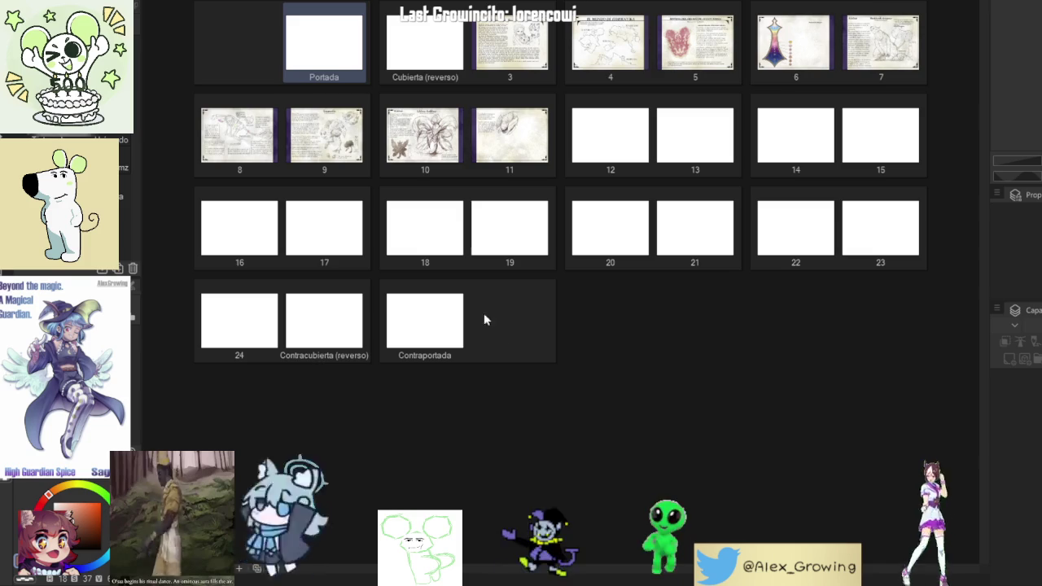
# Step: Open page 6, 'Sistema de Rangos', from its thumbnail in the page manager
pyautogui.doubleClick(790, 47)
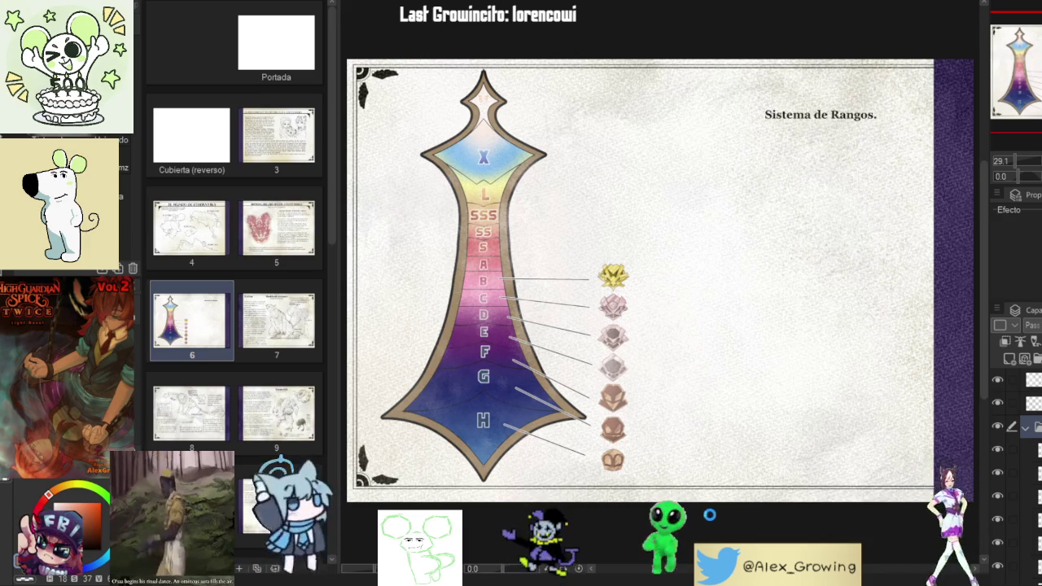
# Step: Switch to the separate gold badge document and pick a drawing tool for touch-ups
pyautogui.hotkey('ctrl', 'Tab')
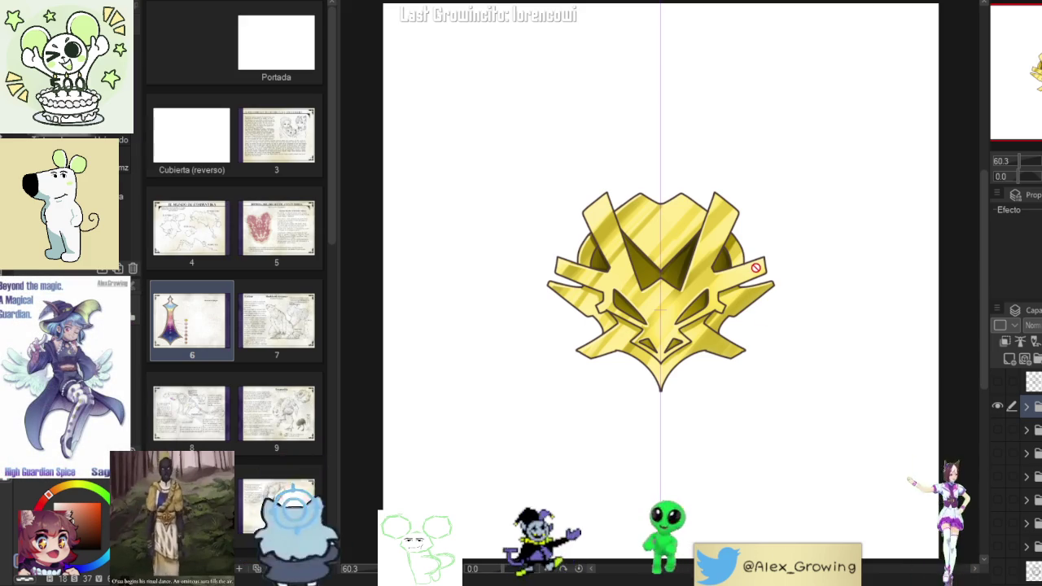
pyautogui.press('p')
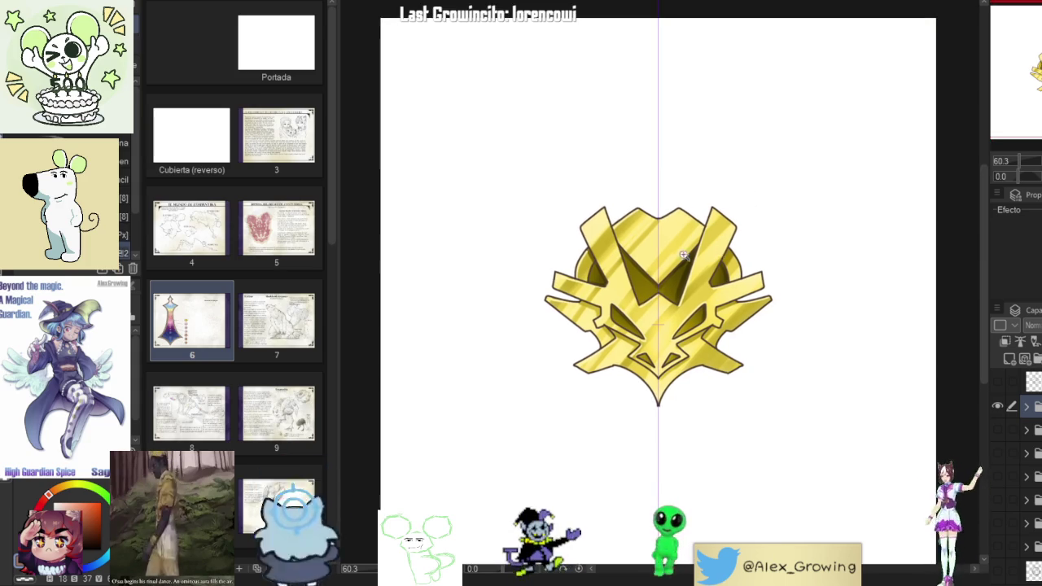
pyautogui.scroll(3, 790, 240)
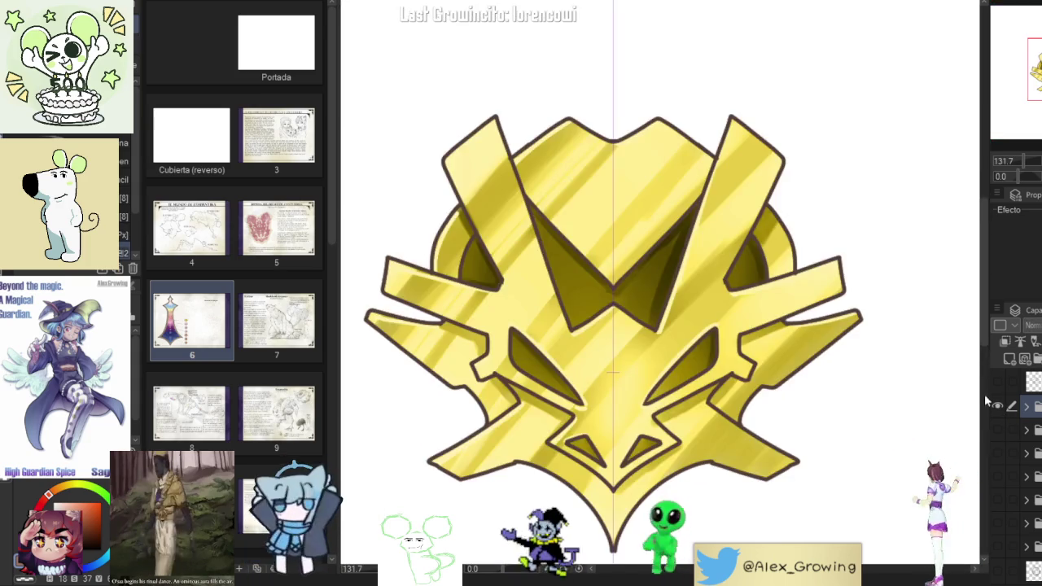
pyautogui.scroll(6, 842, 221)
pyautogui.scroll(-2, 769, 208)
pyautogui.scroll(-2, 773, 220)
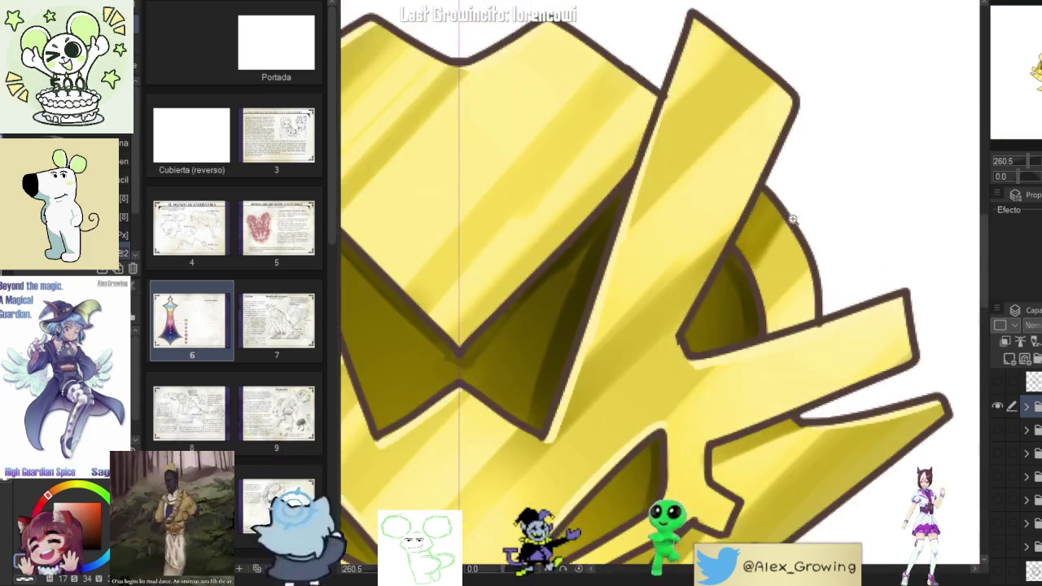
pyautogui.scroll(-2, 779, 239)
pyautogui.scroll(6, 712, 220)
pyautogui.scroll(-1, 712, 221)
pyautogui.scroll(-2, 734, 285)
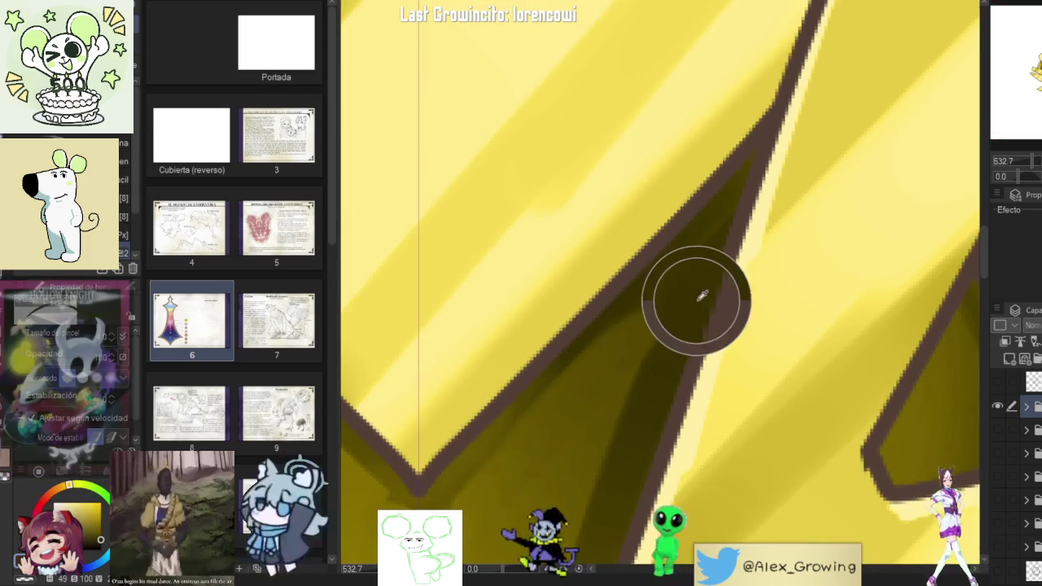
pyautogui.scroll(-2, 698, 297)
pyautogui.scroll(-2, 686, 318)
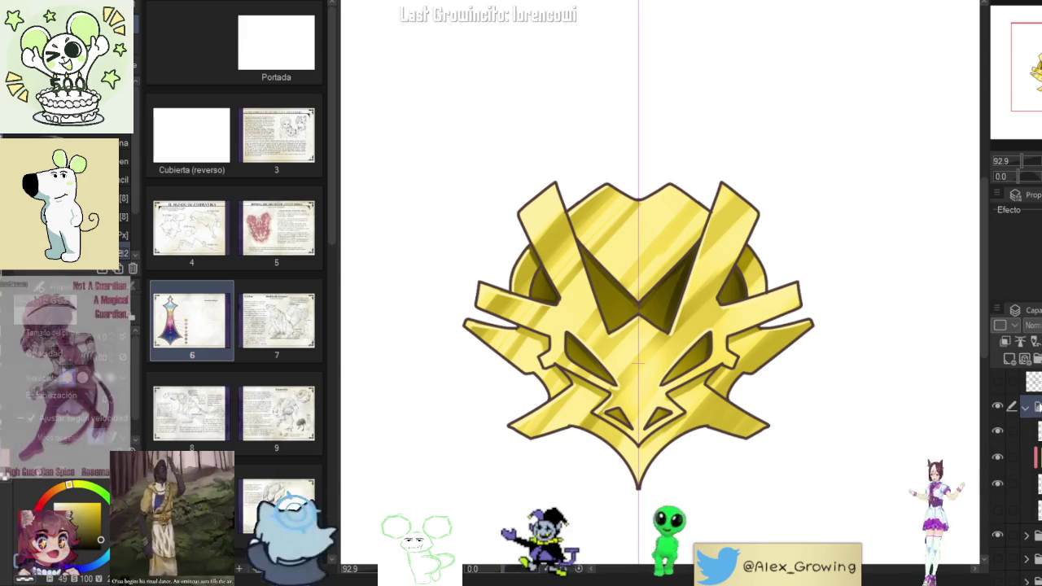
# Step: Compare the pink and gold badge colourings by toggling layer visibility, leaving gold shown
pyautogui.click(996, 479)
pyautogui.click(996, 480)
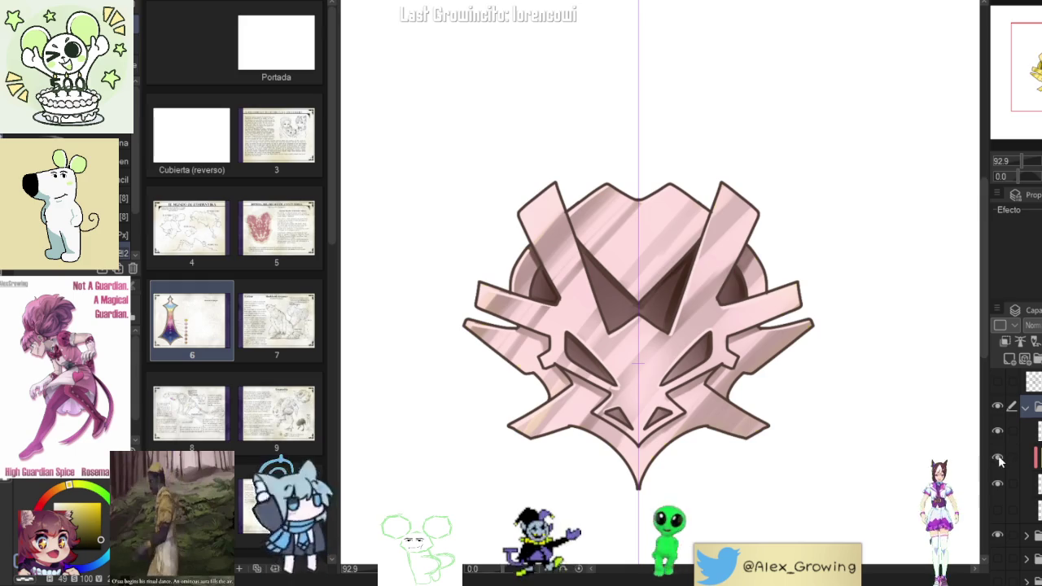
pyautogui.click(999, 485)
pyautogui.click(998, 487)
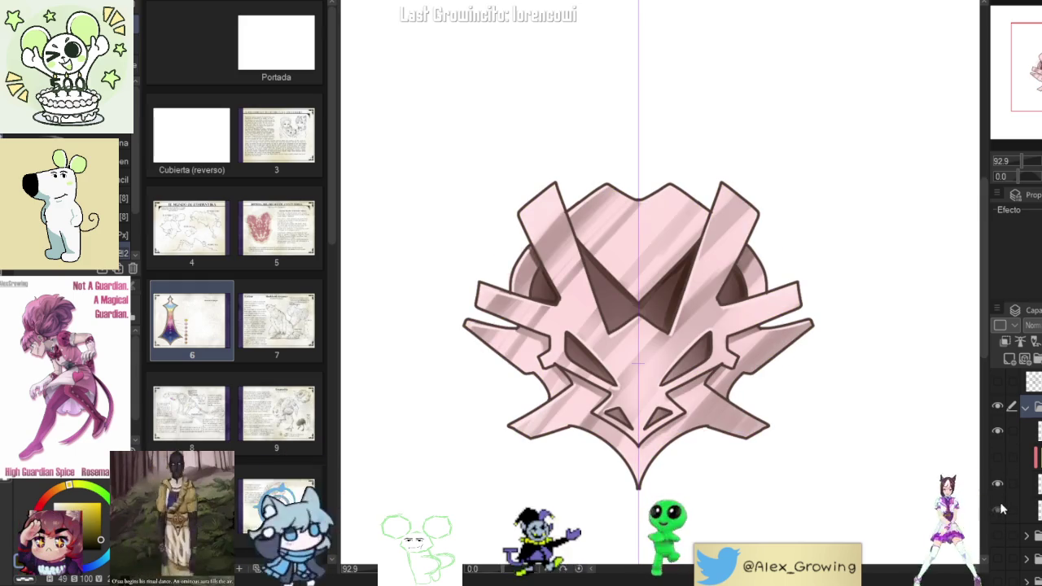
pyautogui.click(1001, 493)
pyautogui.click(999, 496)
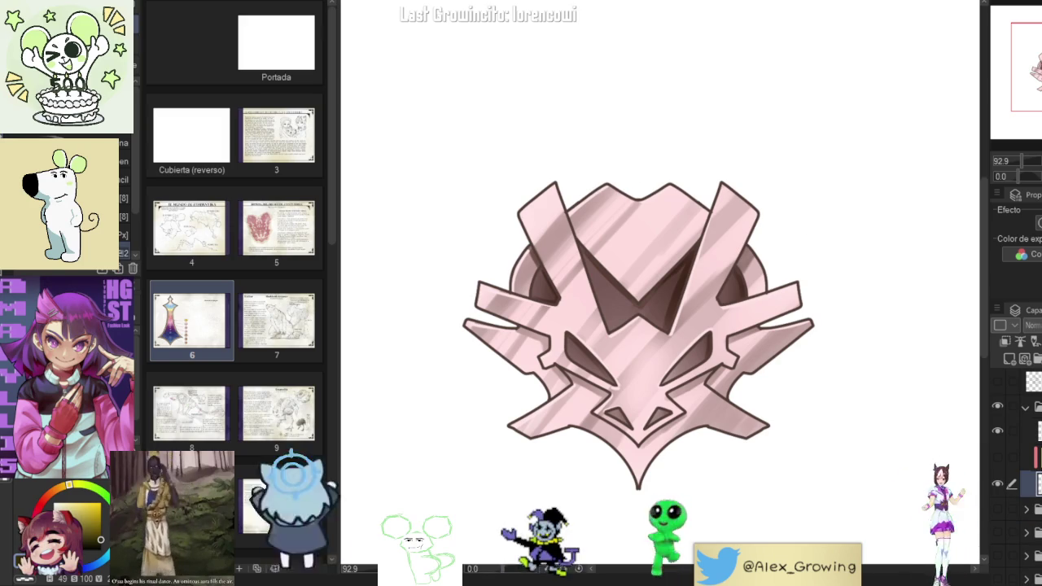
pyautogui.click(998, 457)
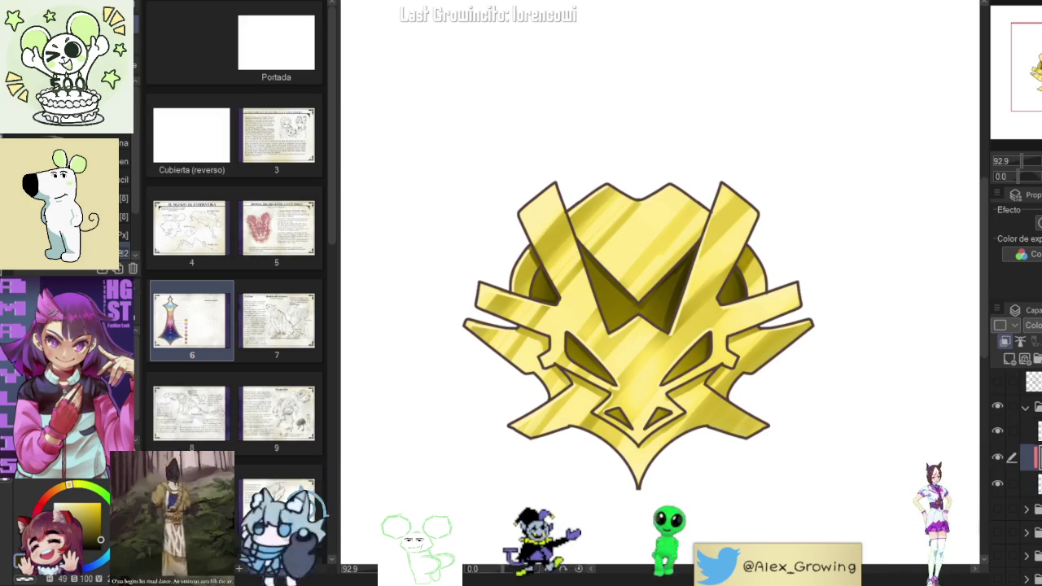
pyautogui.click(998, 432)
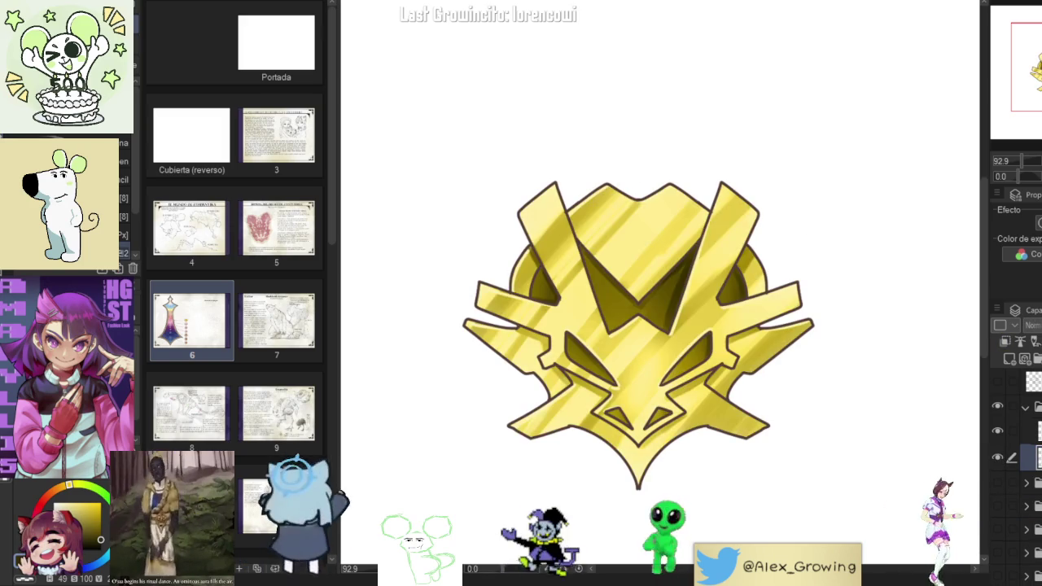
pyautogui.click(998, 431)
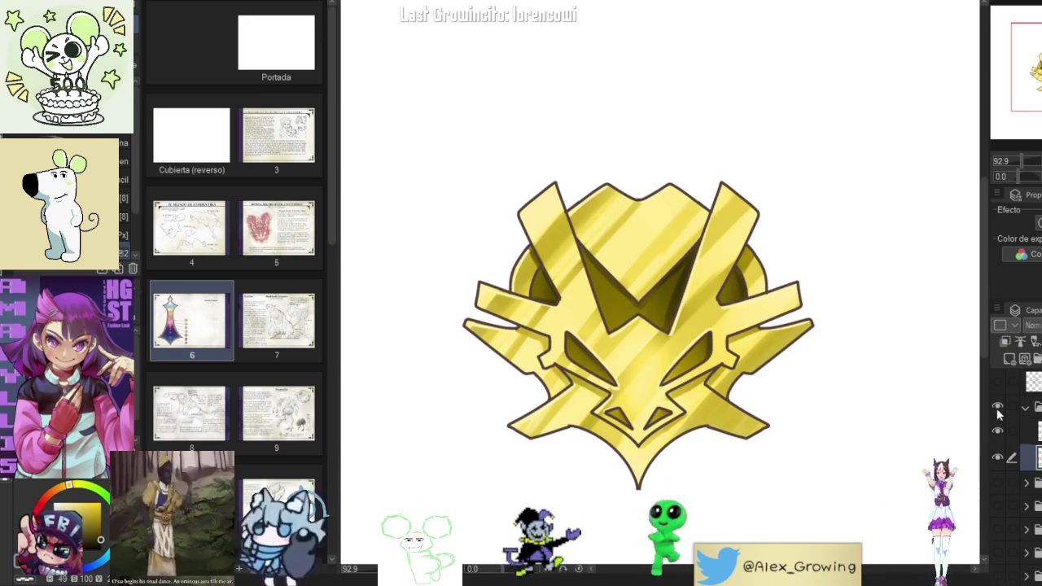
# Step: Brush a darker shadow along the badge's inner outline edge
pyautogui.scroll(5, 676, 275)
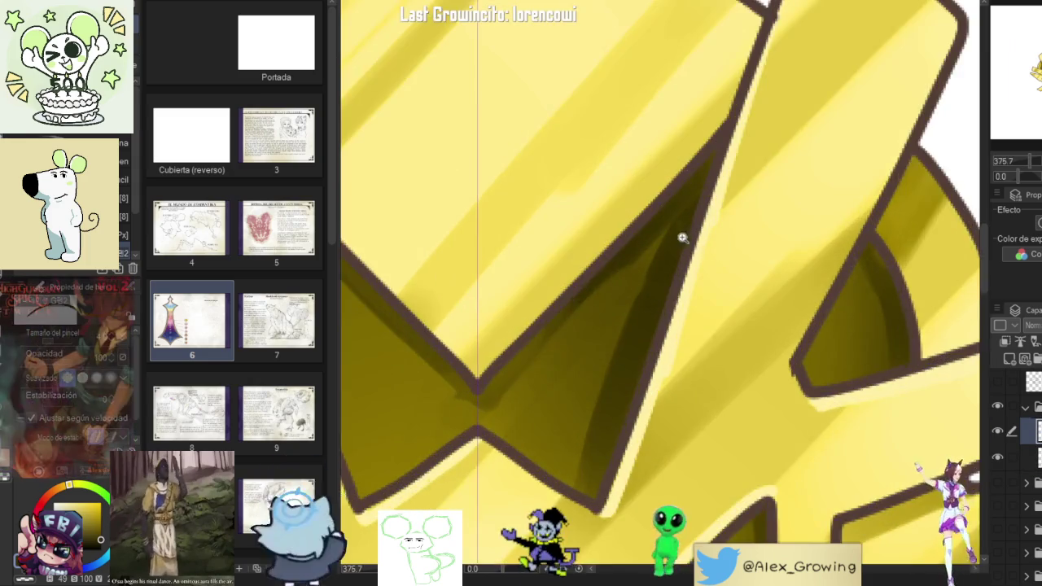
pyautogui.scroll(3, 681, 236)
pyautogui.scroll(2, 672, 279)
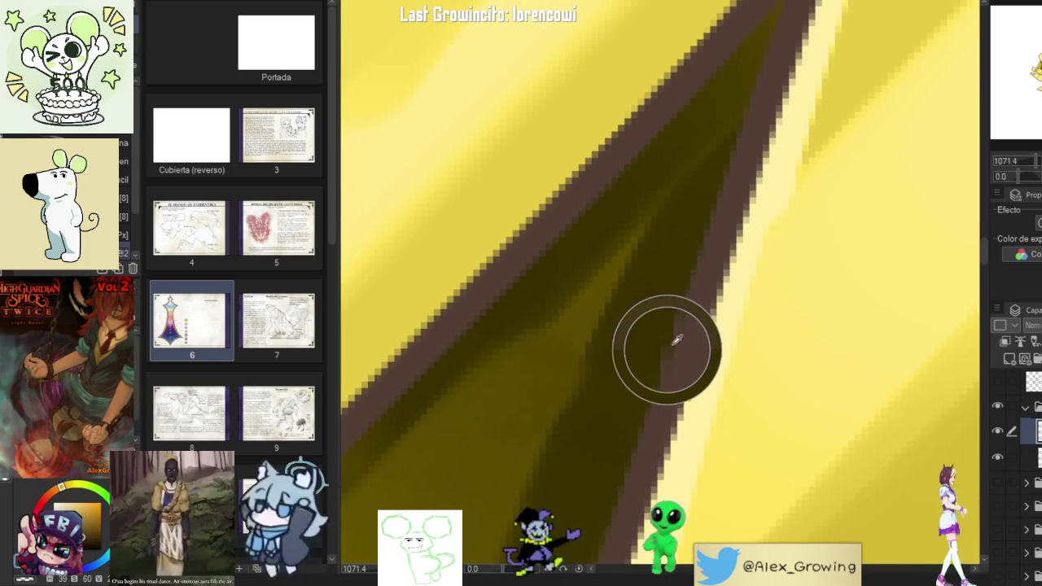
pyautogui.scroll(-5, 655, 367)
pyautogui.scroll(4, 732, 284)
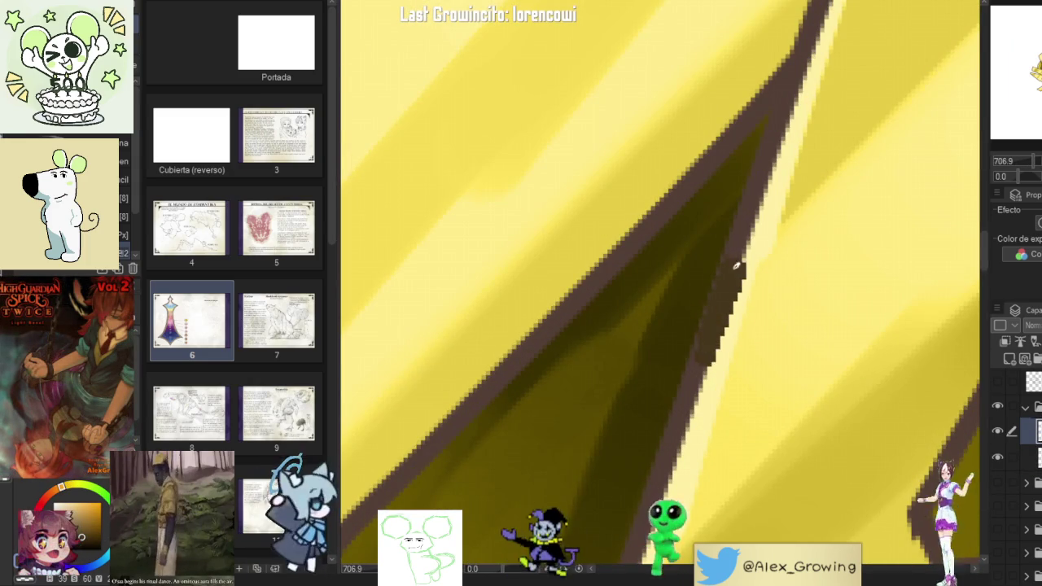
pyautogui.scroll(3, 720, 286)
pyautogui.moveTo(732, 314)
pyautogui.mouseDown()
pyautogui.moveTo(744, 302)
pyautogui.moveTo(689, 481)
pyautogui.mouseUp()
pyautogui.scroll(-5, 690, 481)
pyautogui.scroll(-3, 684, 325)
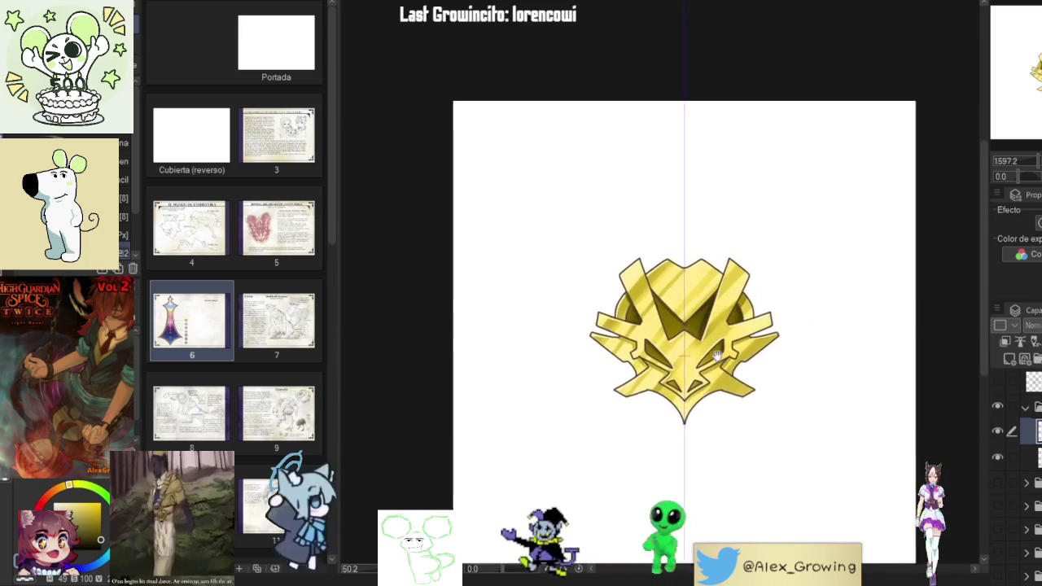
pyautogui.scroll(2, 682, 280)
pyautogui.scroll(3, 682, 280)
pyautogui.scroll(-2, 744, 268)
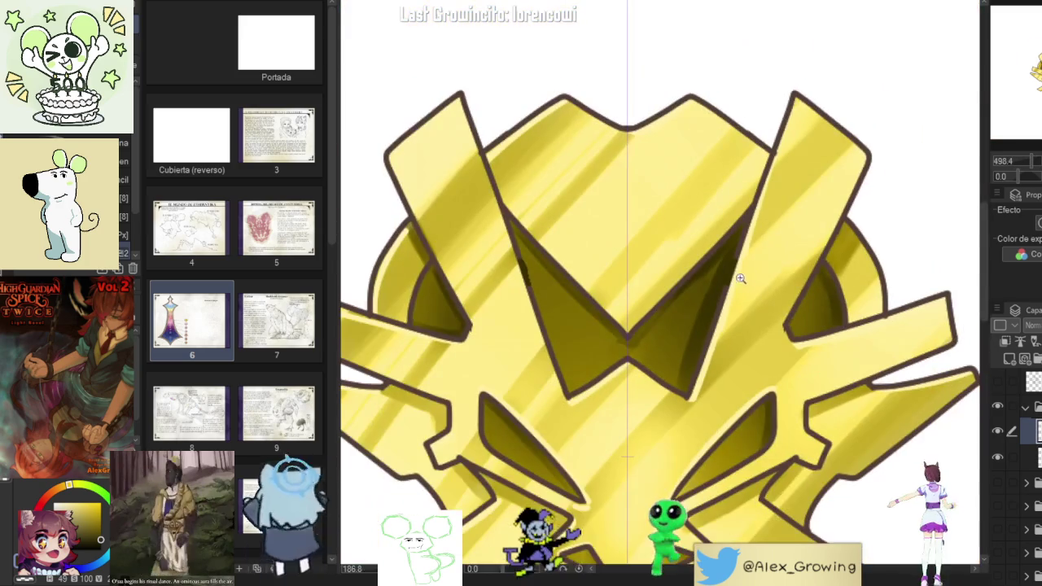
pyautogui.scroll(-2, 768, 263)
pyautogui.scroll(2, 754, 301)
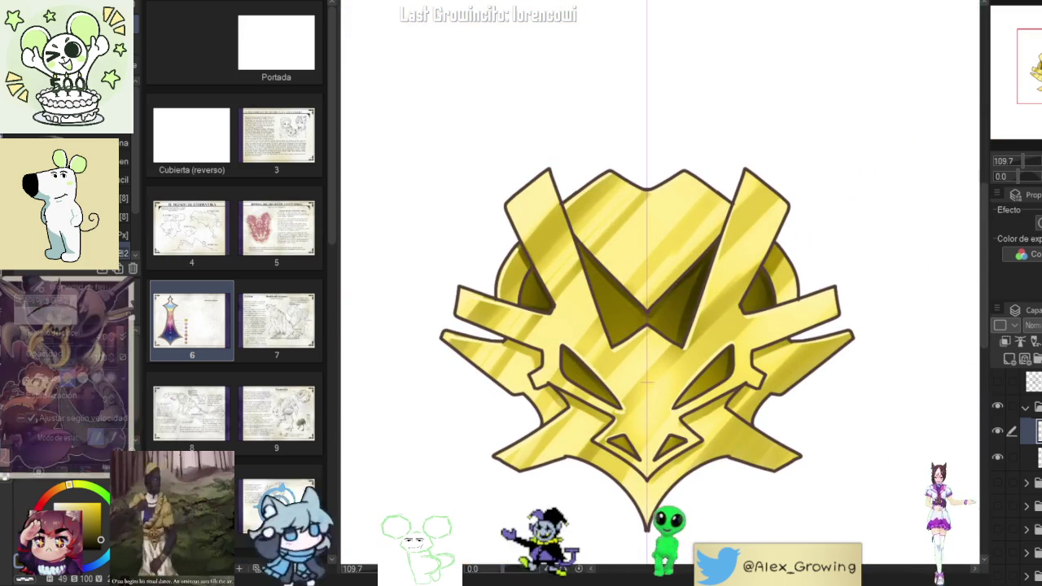
# Step: Return to page 6 and zoom in on the rank tower and its badges
pyautogui.click(371, 3)
pyautogui.moveTo(626, 413); pyautogui.dragTo(660, 325)
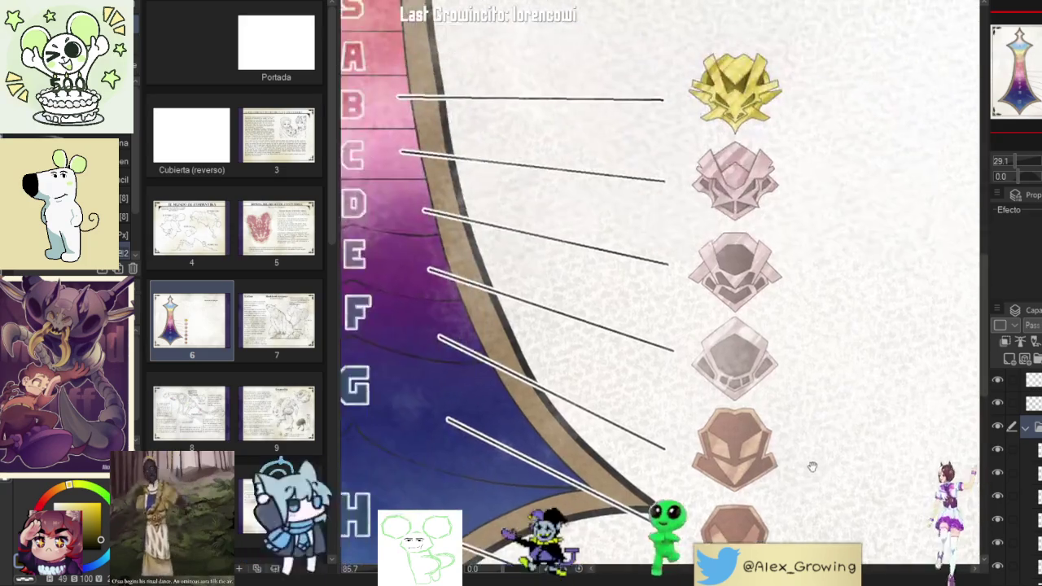
pyautogui.moveTo(663, 327)
pyautogui.mouseDown()
pyautogui.moveTo(622, 375)
pyautogui.moveTo(641, 358)
pyautogui.mouseUp()
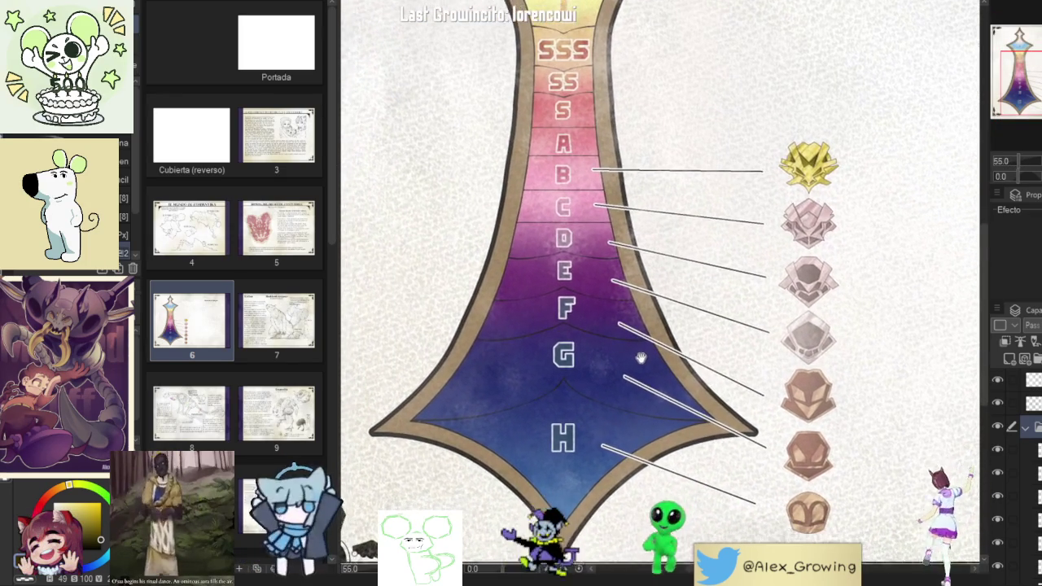